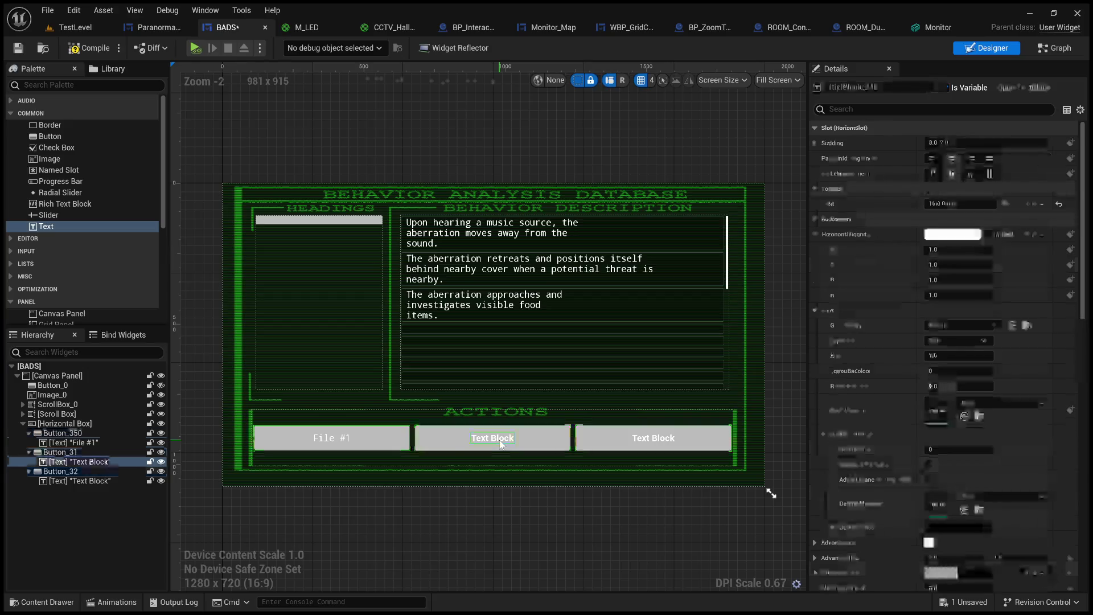
Select Button_350, Button_31 and Button_32 in the Hierarchy, then bring up the Paranormal_Profiles widget.
left_click(90, 432)
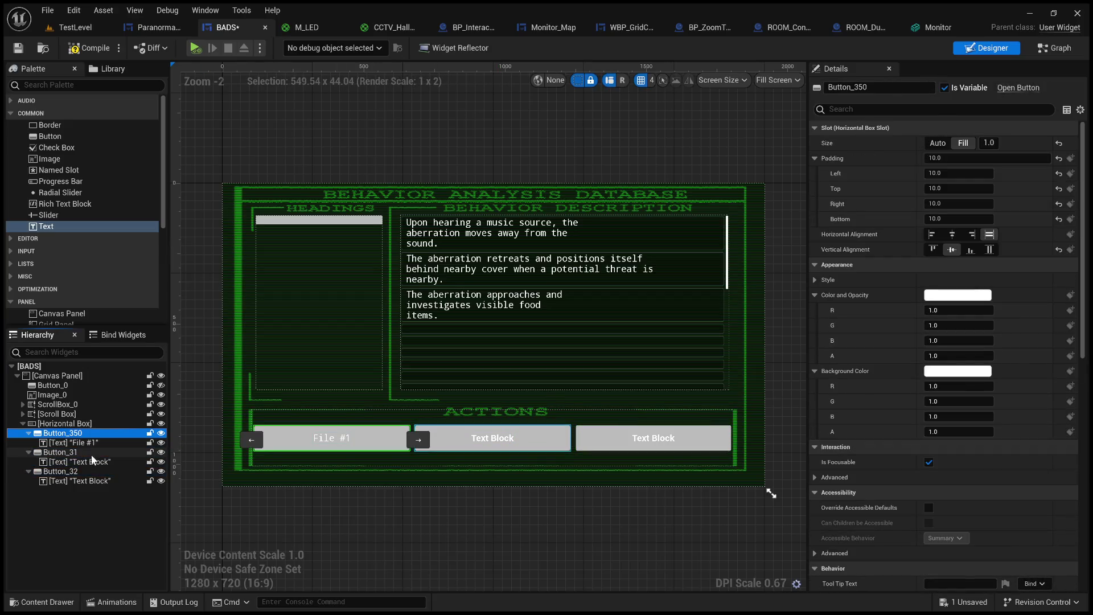
left_click(85, 453, "ctrl")
left_click(85, 470, "ctrl")
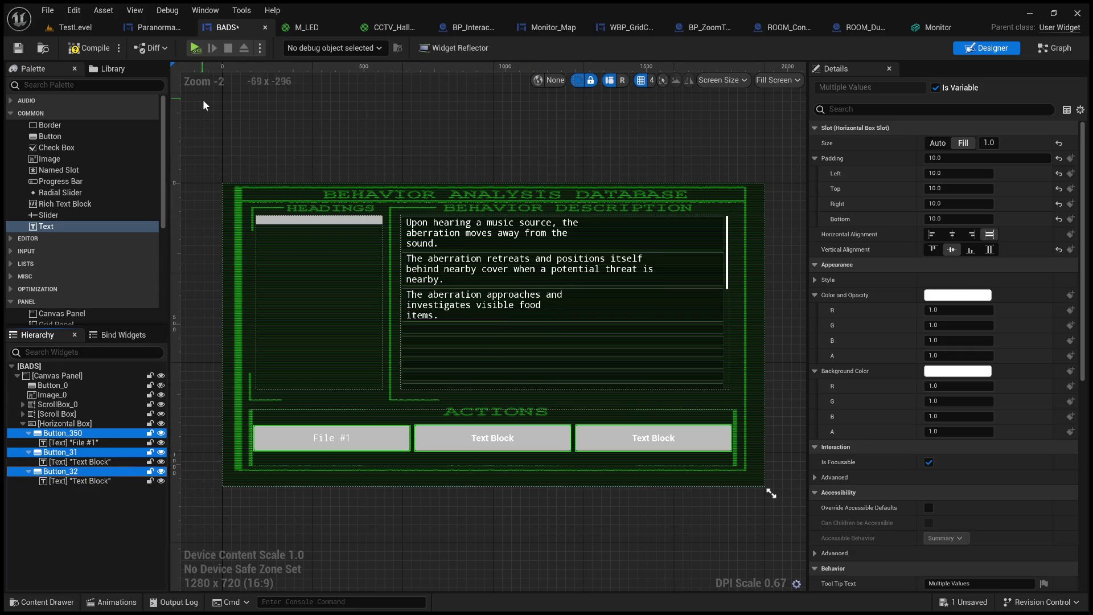
left_click(162, 25)
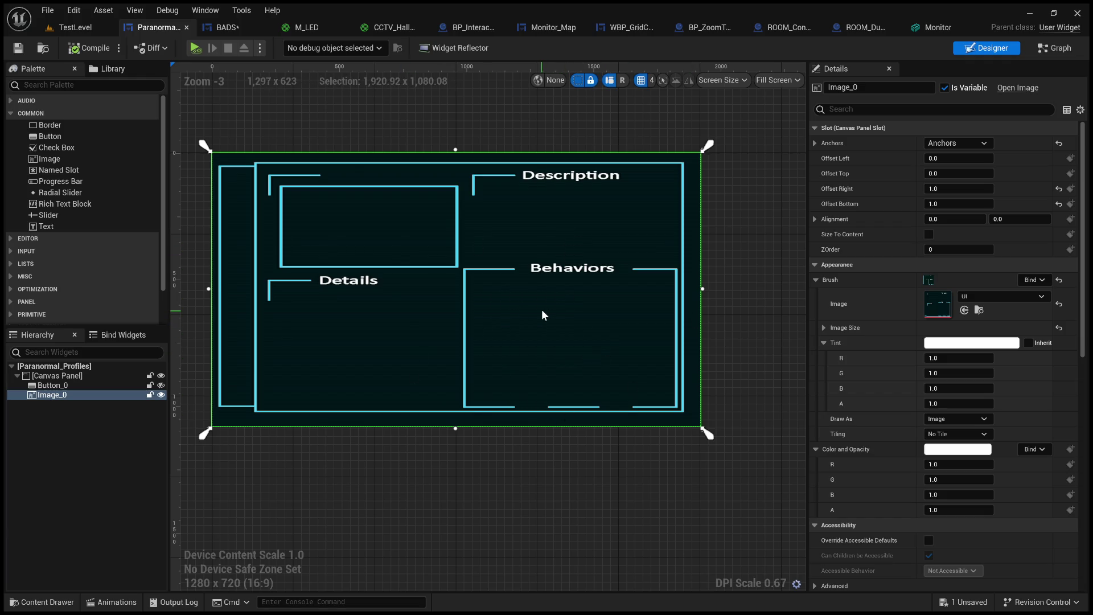
Back in BADS, inspect the three behavior description text blocks and the File #1 button.
left_click(227, 30)
left_click(502, 242)
left_click(505, 269)
left_click(505, 302)
left_click(480, 236)
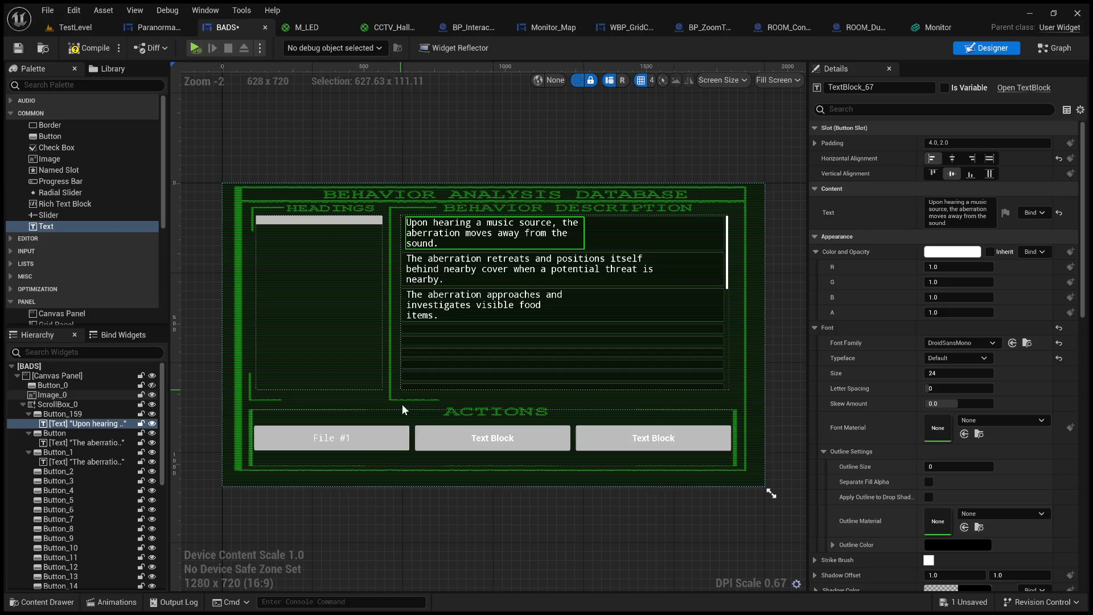
left_click(399, 438)
Compare against Paranormal_Profiles again, then return to BADS and select the middle action button.
left_click(153, 28)
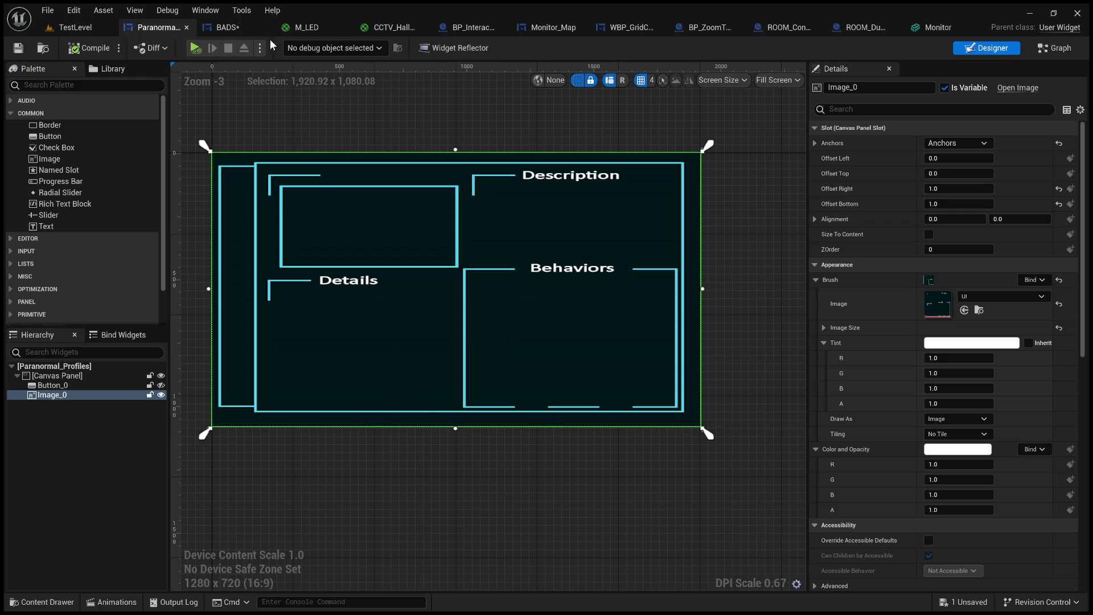
left_click(236, 29)
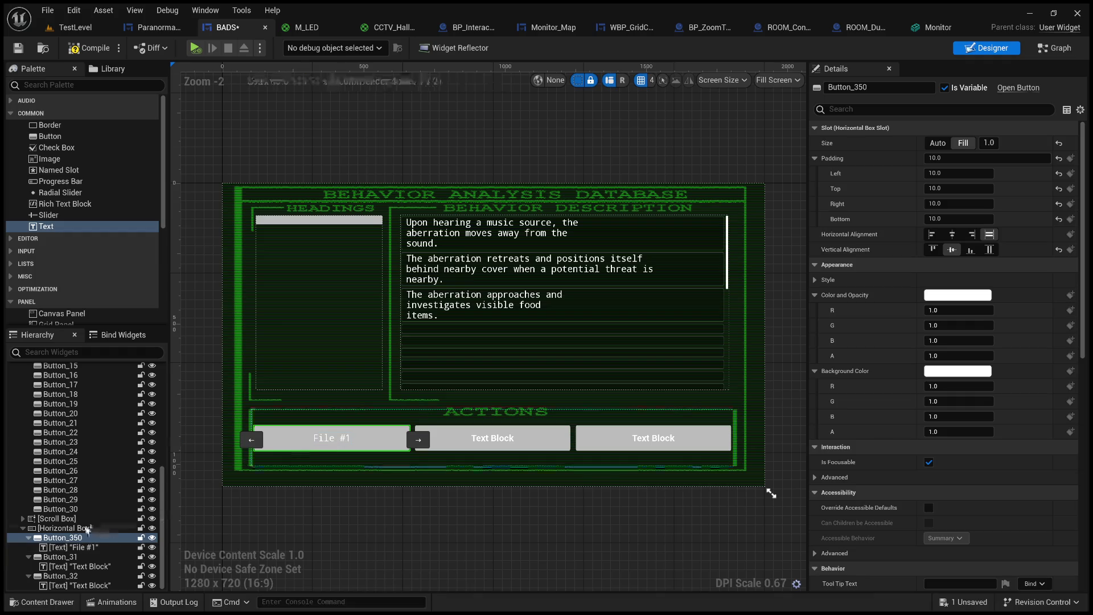
left_click(60, 556, "ctrl")
Give the three action buttons a black background colour with alpha 0.287.
left_click(63, 577, "ctrl")
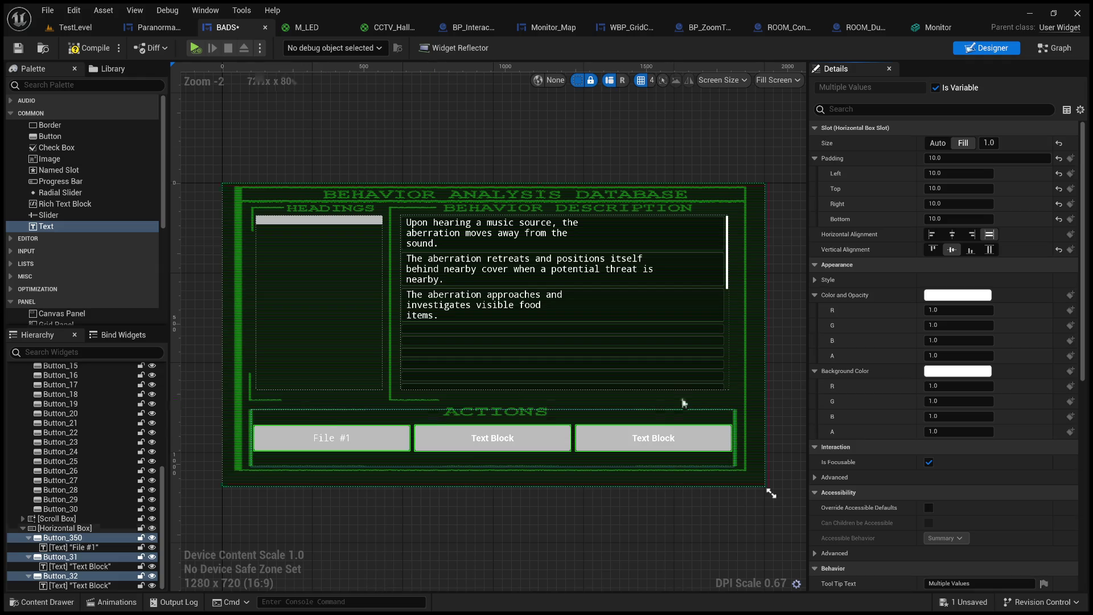
mouse_move(957, 300)
left_mouse_down()
mouse_move(821, 405)
mouse_move(862, 414)
mouse_move(864, 433)
left_mouse_up()
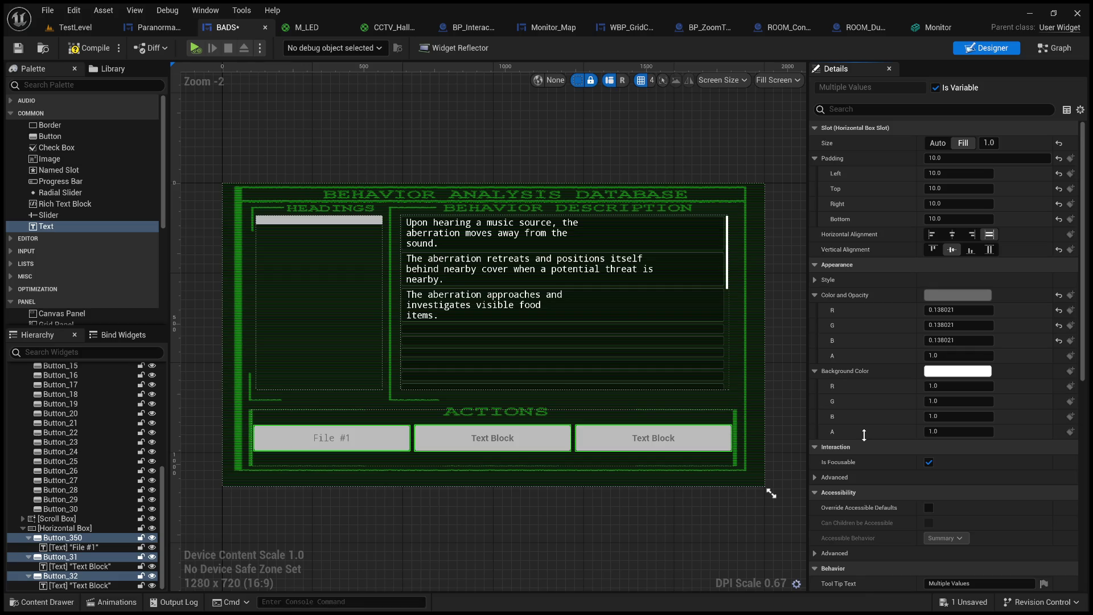
key("ctrl+z")
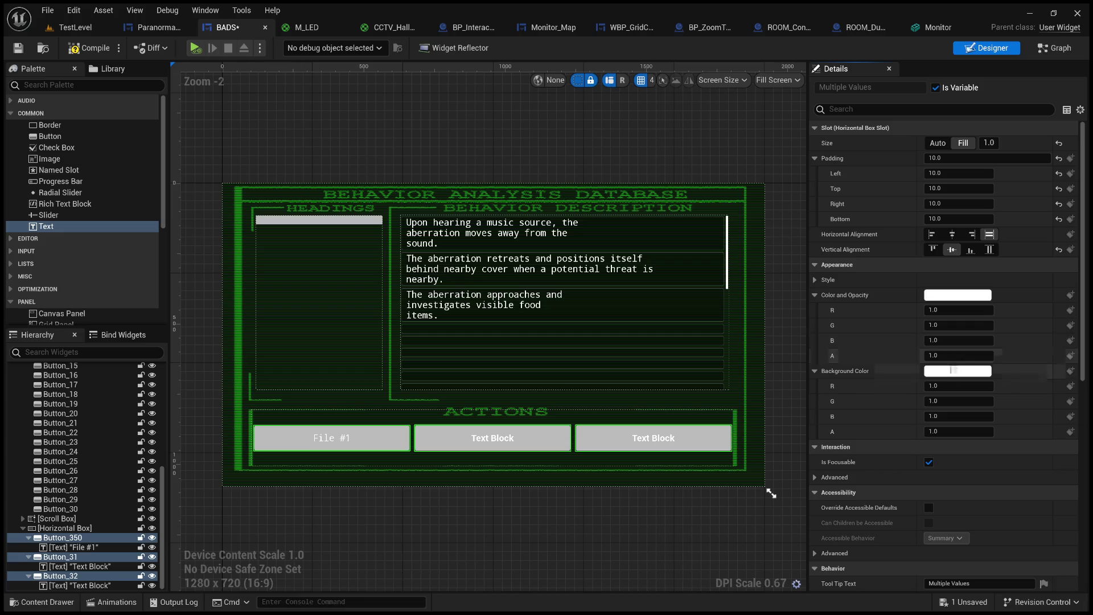
left_click_drag(758, 558, 712, 558)
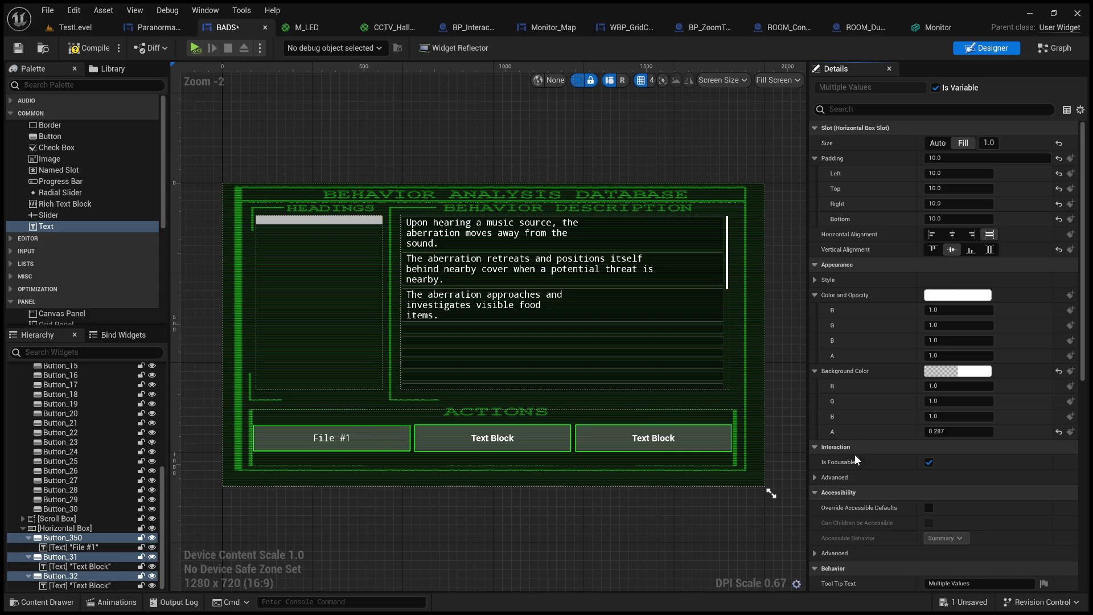
left_click_drag(855, 445, 859, 465)
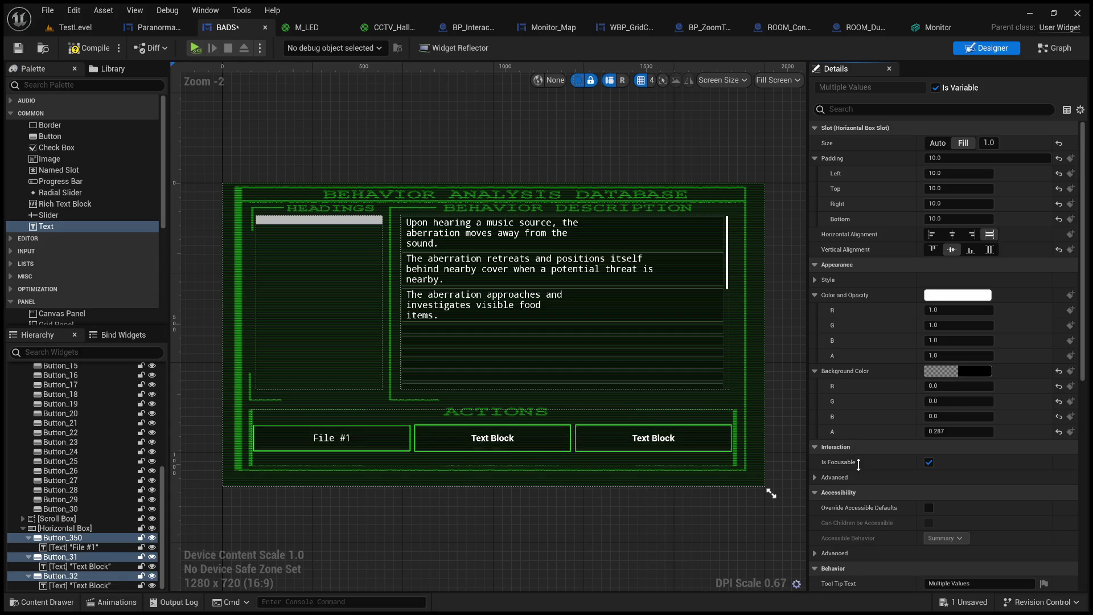
Select the File #1 button label and begin editing its text.
left_click(645, 544)
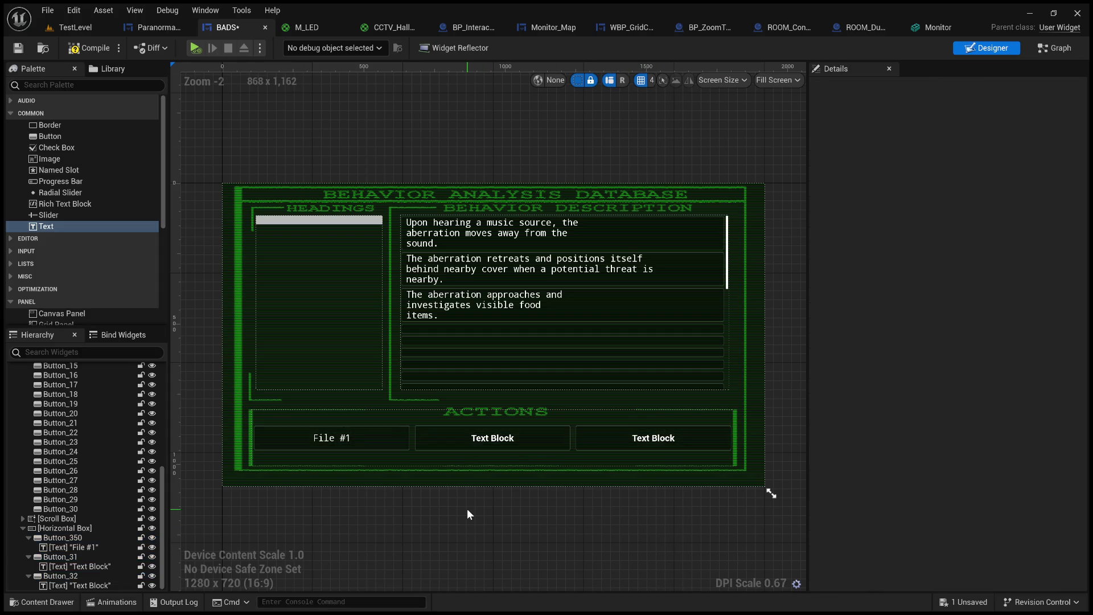
left_click(337, 441)
left_click(931, 205)
type("Profile #1")
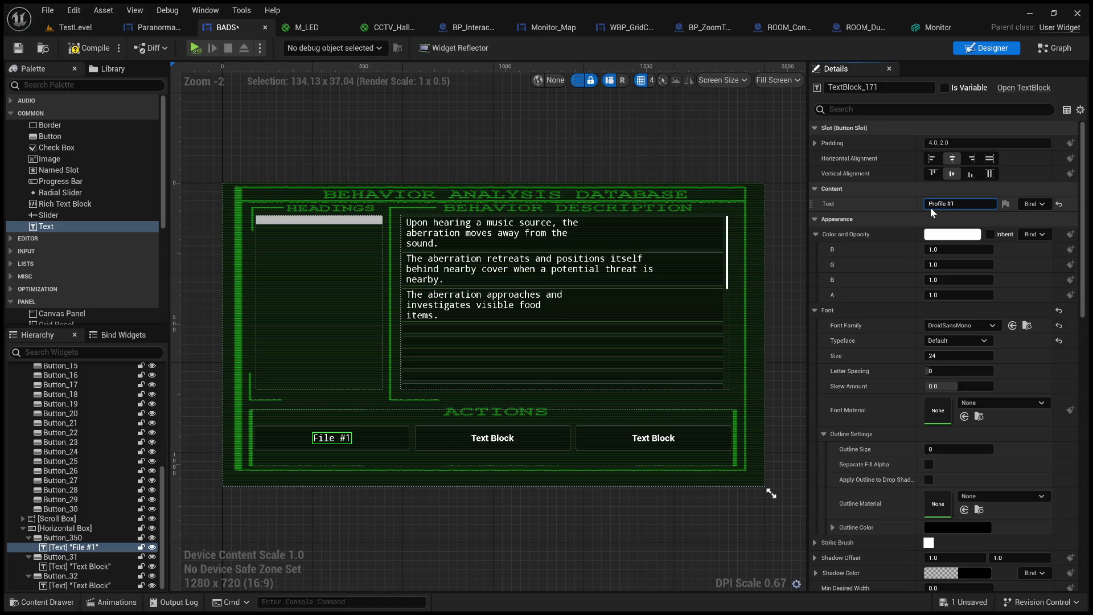
Copy the Profile #1 label text and use it to label the middle button Profile #2.
left_click_drag(976, 203, 910, 202)
key("ctrl+c")
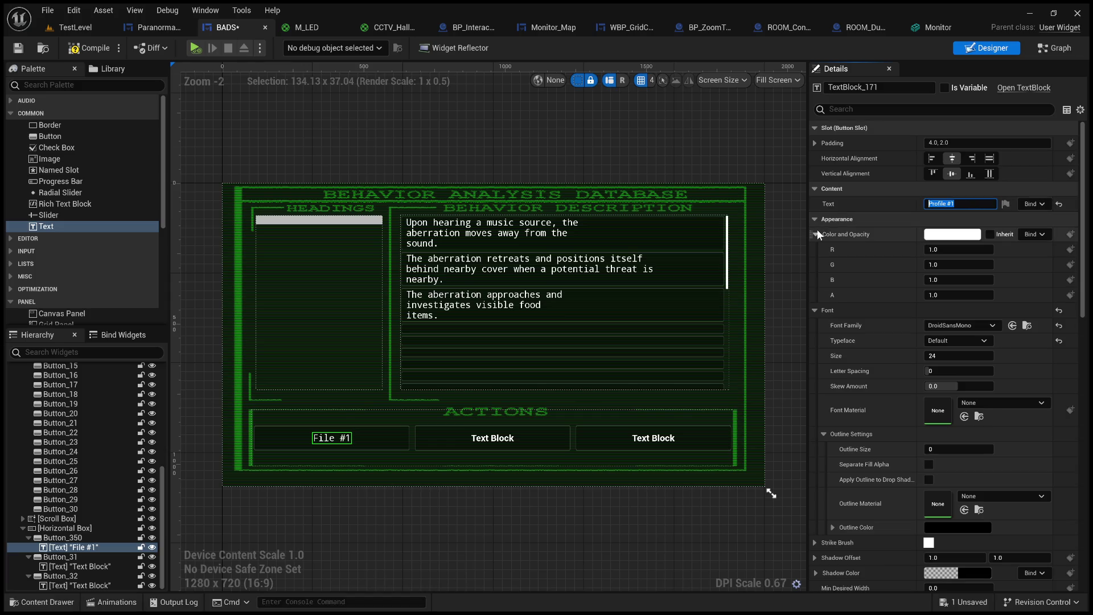
left_click(86, 567)
left_click(942, 203)
key("ctrl+v")
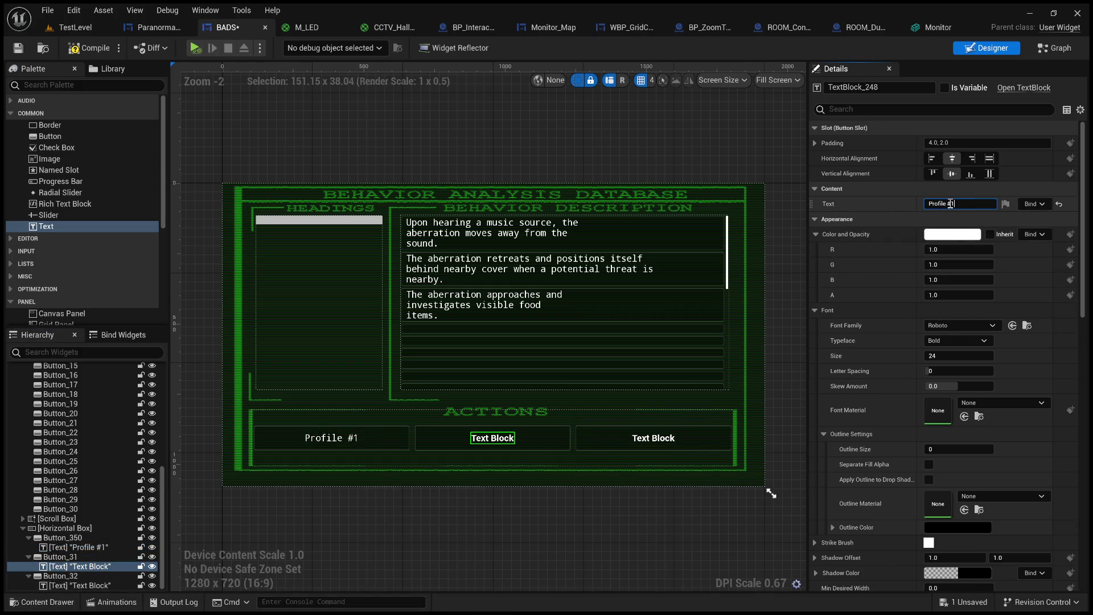
key("Return")
left_click(428, 534)
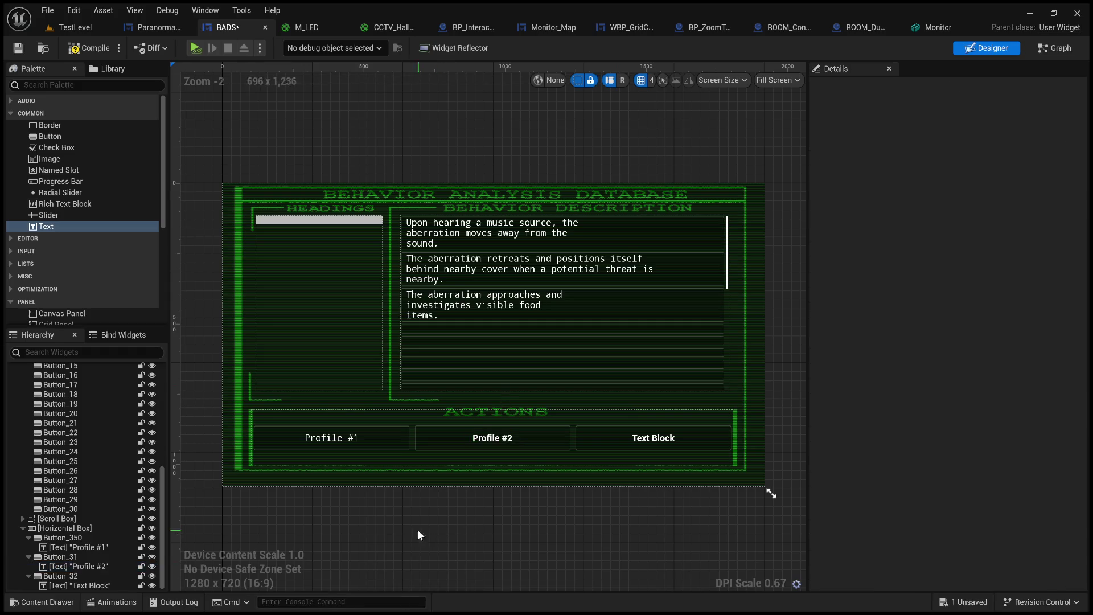
Label the third button Profile #3 by pasting the text and changing the number.
left_click(103, 586)
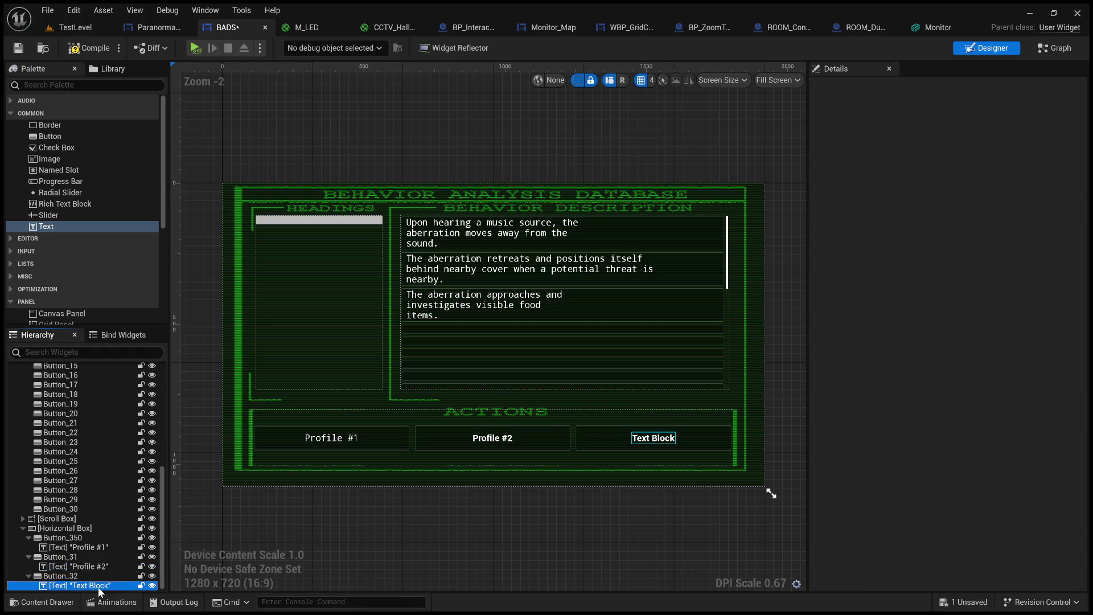
left_click(964, 204)
key("ctrl+v")
key("BackSpace")
type("3")
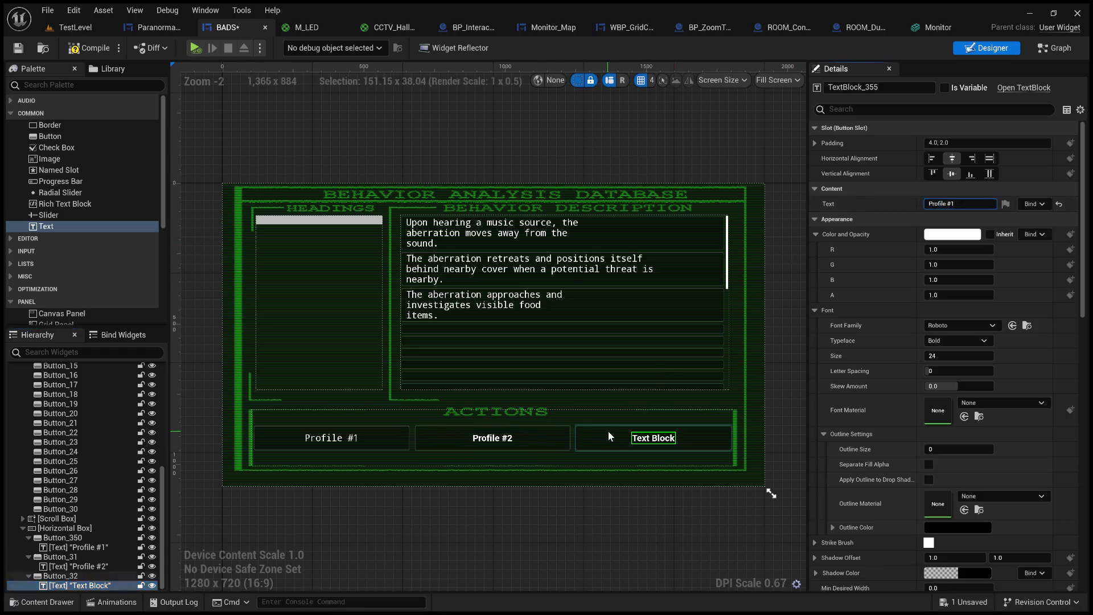
key("Return")
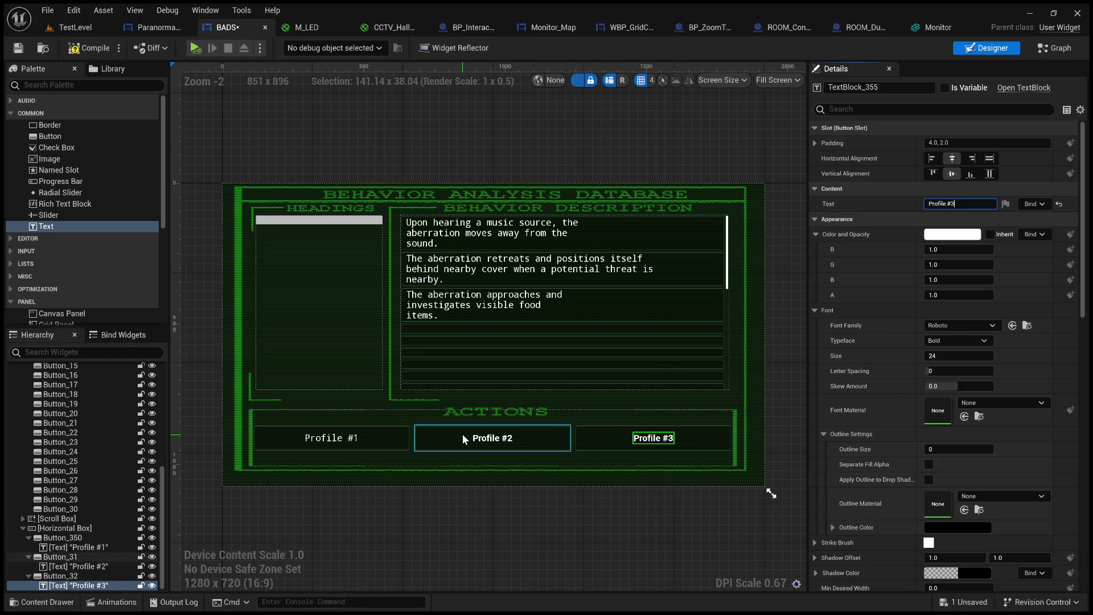
left_click(493, 438, "ctrl")
left_click(962, 332)
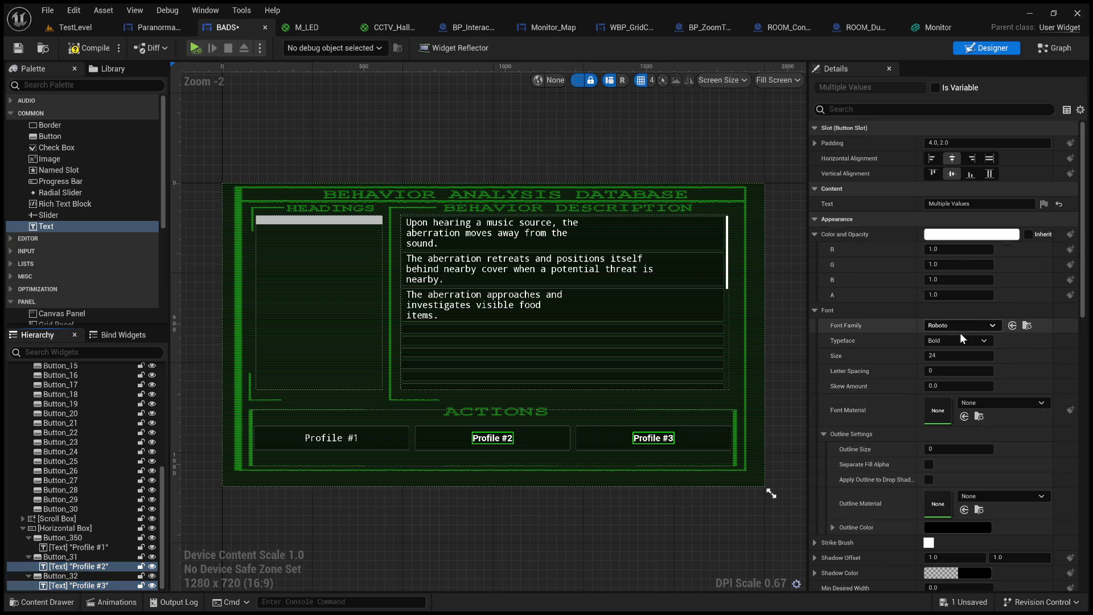
left_click(611, 519)
Compile and save BADS, then switch to TestLevel and start Play-In-Editor.
left_click(85, 48)
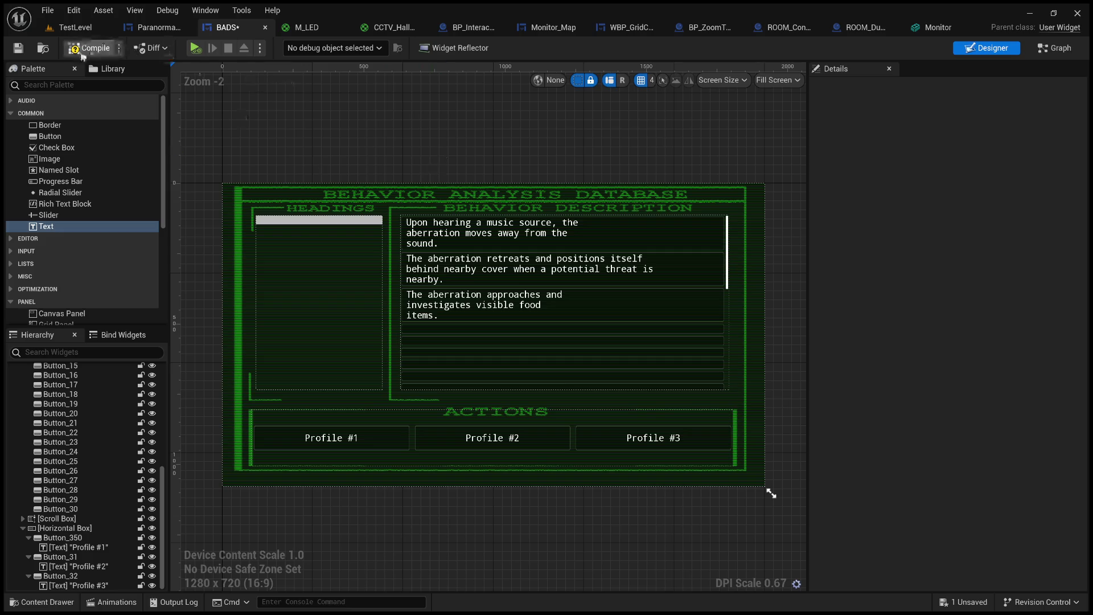
left_click(15, 53)
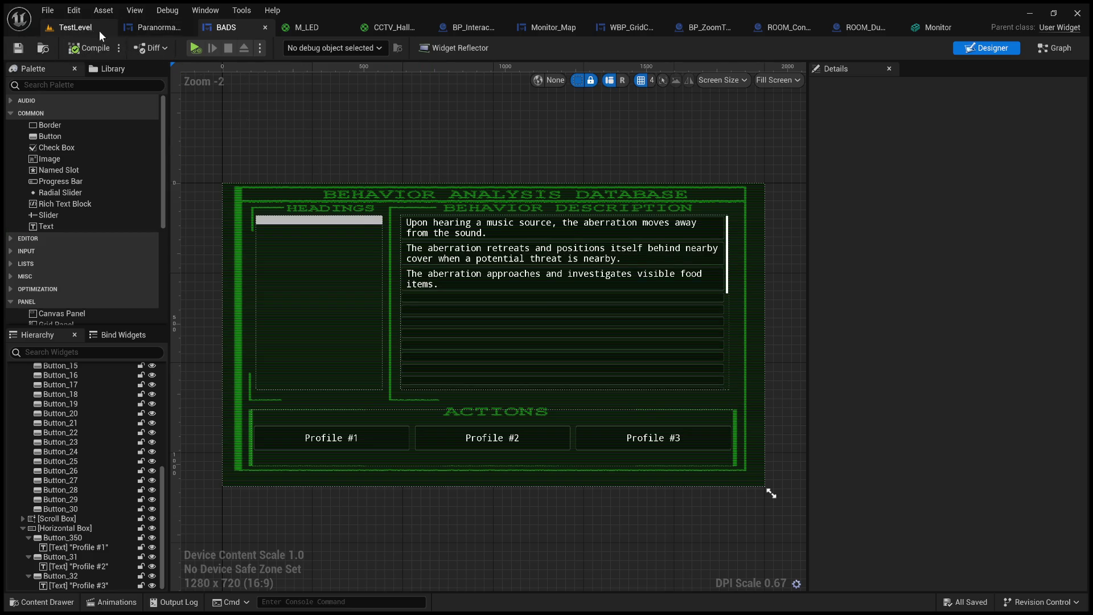
left_click(76, 27)
left_click_drag(524, 261, 524, 459)
left_click(281, 47)
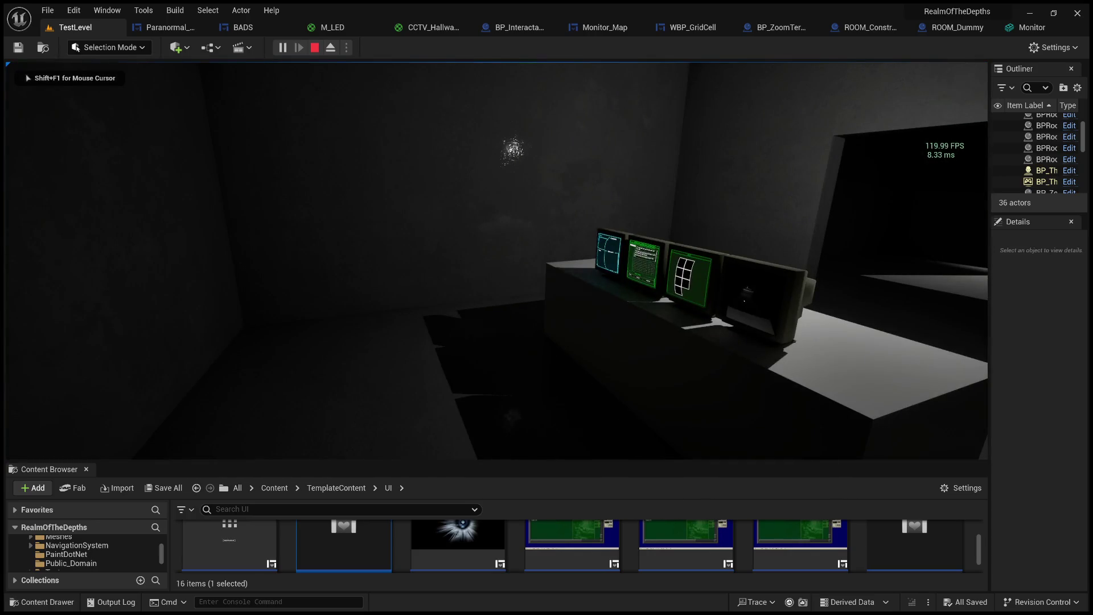
Walk to the monitor desk and zoom in on the green Behavior Analysis Database monitor.
key("F11")
key("w")
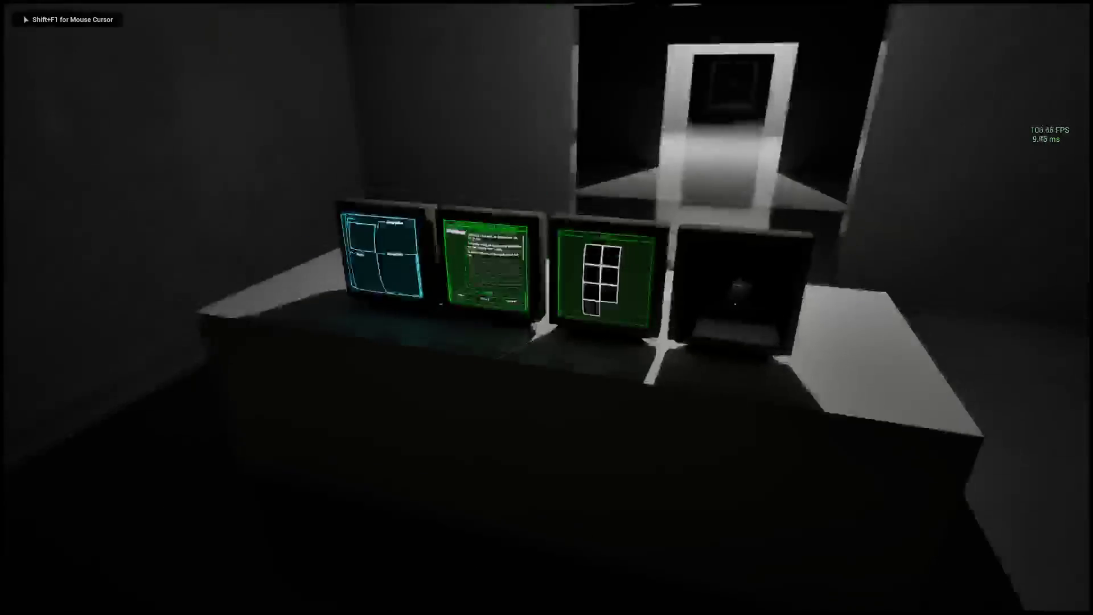
key("e")
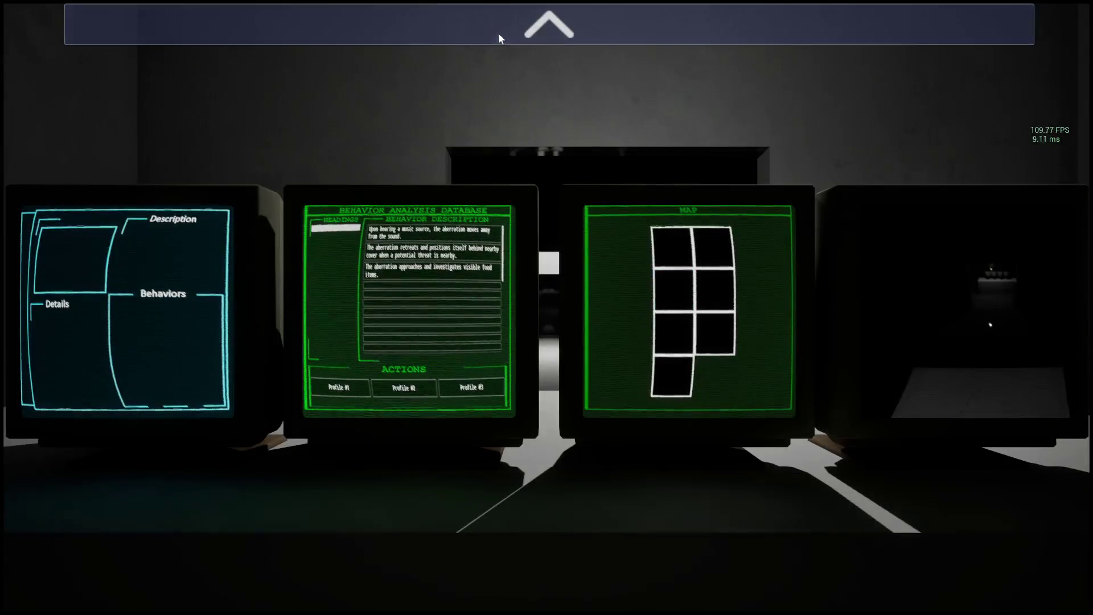
left_click(498, 38)
left_click(753, 34)
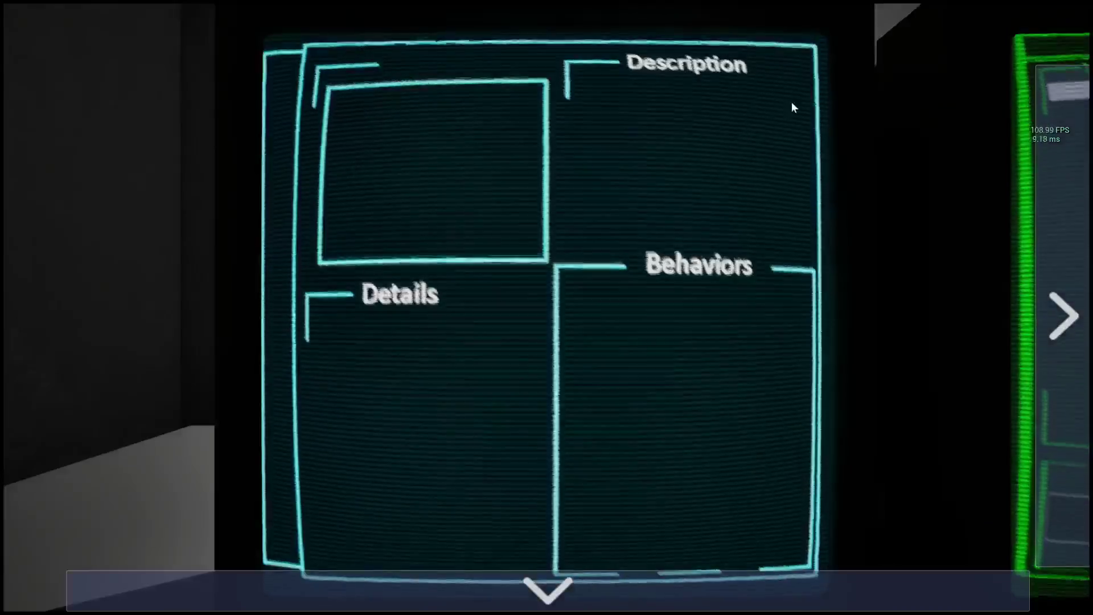
left_click(1064, 316)
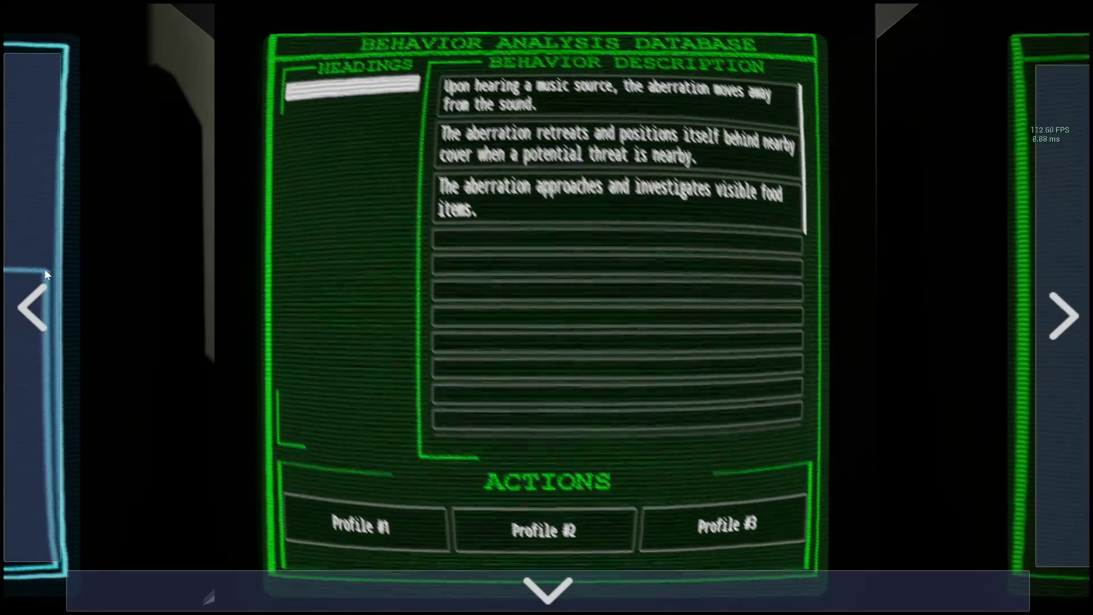
Cycle to the cyan profile screen and back to the database screen twice.
left_click(46, 272)
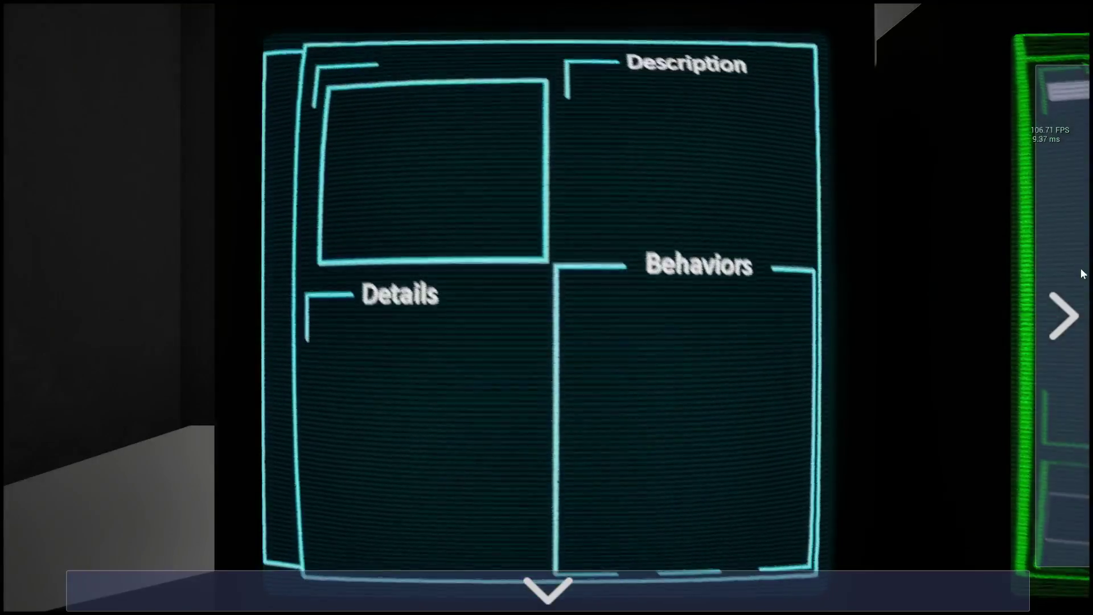
left_click(1083, 274)
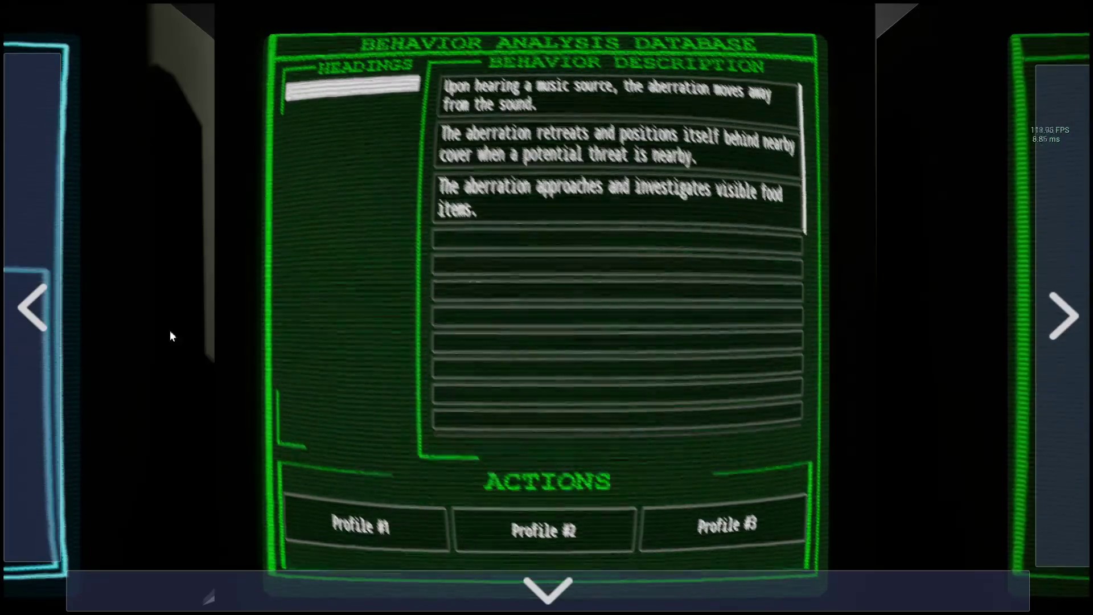
left_click(31, 319)
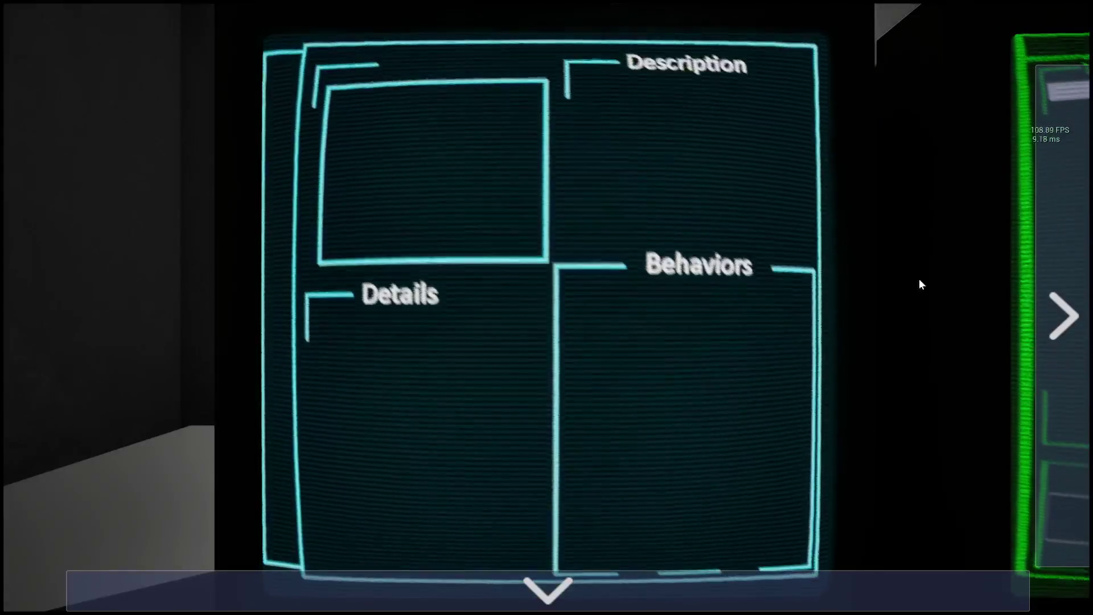
left_click(1063, 313)
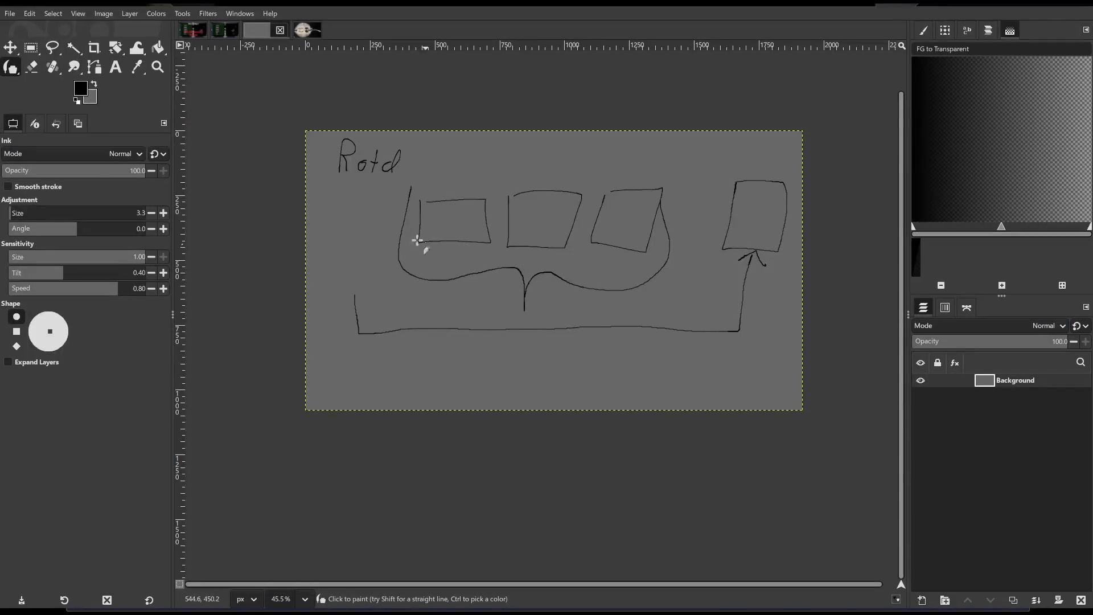
Undo the old sketch and draw a screen box with a corner flag and a small legged creature.
key("ctrl+z")
key("ctrl+z")
key("ctrl+z")
key("ctrl+z")
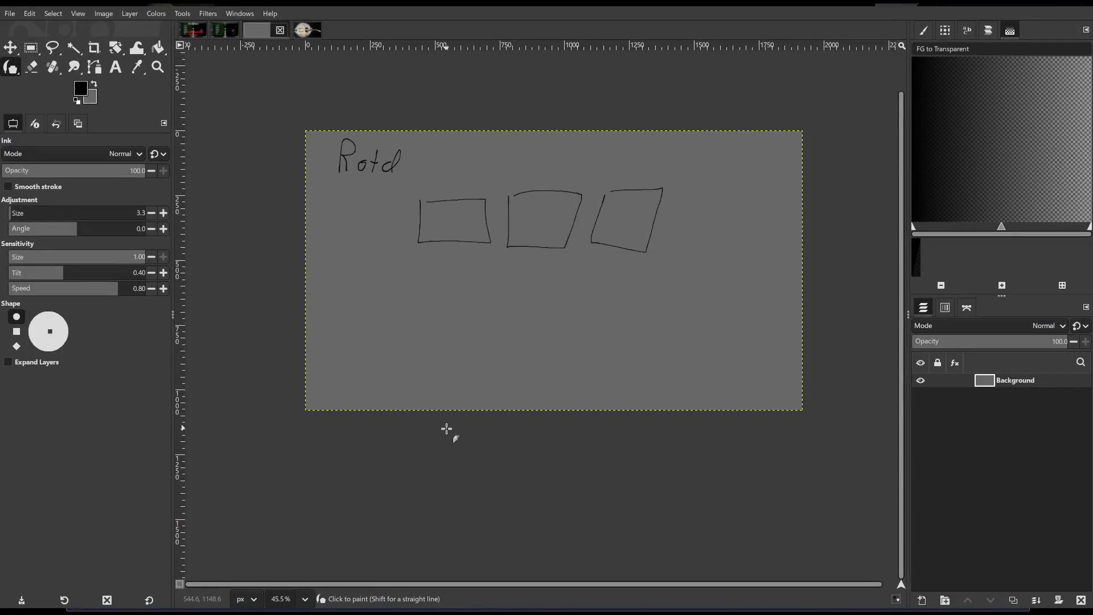
key("ctrl+z")
key("ctrl+z")
key("ctrl+z")
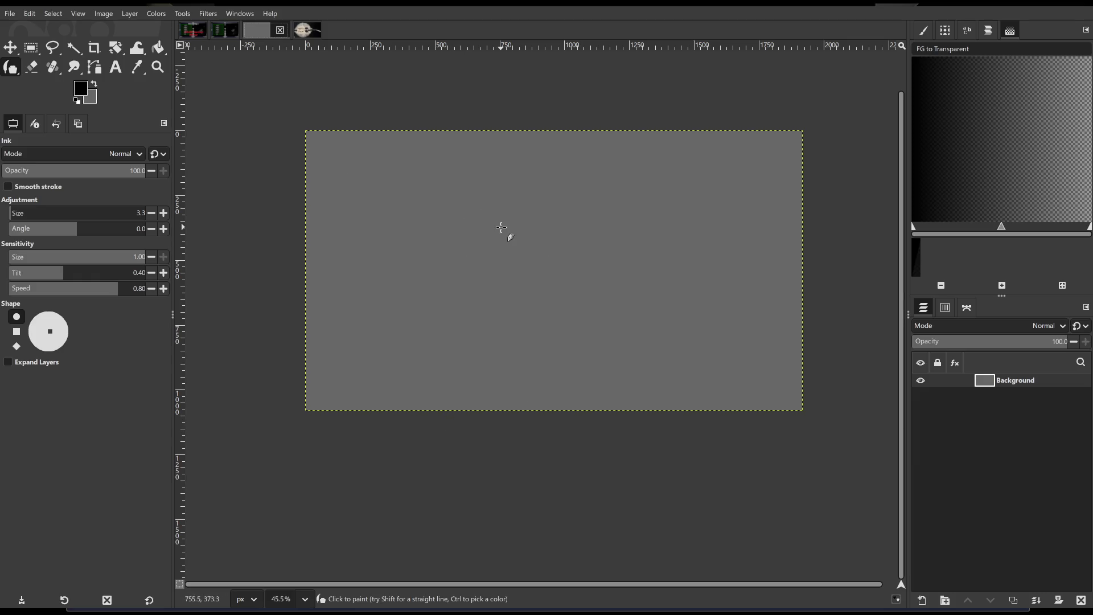
mouse_move(482, 189)
left_mouse_down()
mouse_move(467, 313)
mouse_move(658, 342)
mouse_move(684, 201)
mouse_move(494, 183)
left_mouse_up()
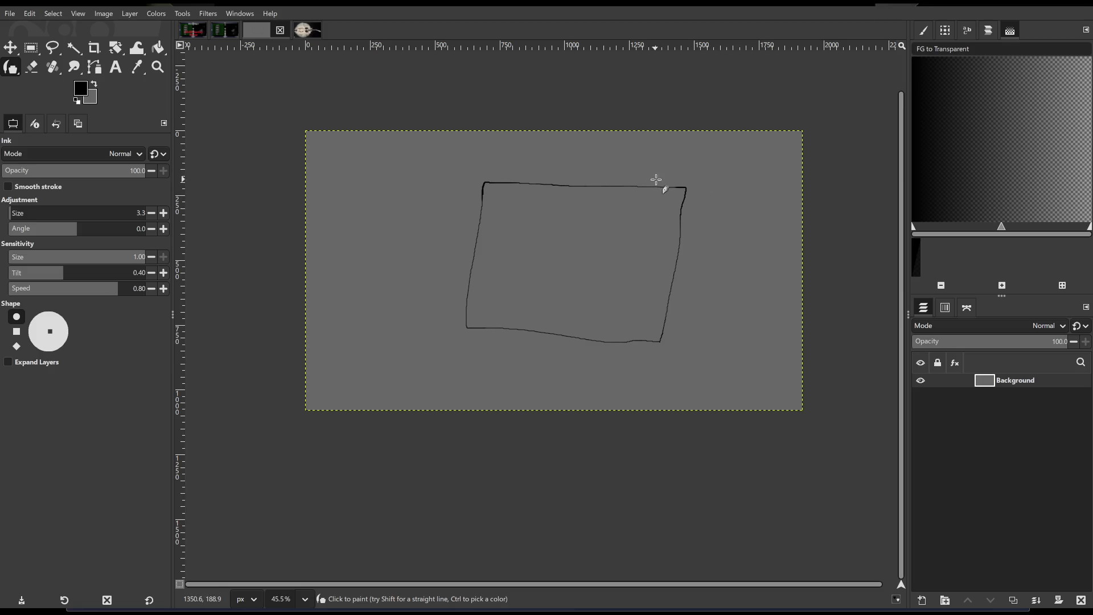
mouse_move(655, 186)
left_mouse_down()
mouse_move(683, 180)
mouse_move(658, 188)
left_mouse_up()
key("ctrl+z")
mouse_move(663, 188)
left_mouse_down()
mouse_move(694, 207)
mouse_move(622, 199)
mouse_move(641, 248)
mouse_move(691, 204)
left_mouse_up()
mouse_move(530, 301)
left_mouse_down()
mouse_move(593, 309)
mouse_move(536, 307)
mouse_move(600, 300)
mouse_move(571, 327)
mouse_move(541, 328)
left_mouse_up()
left_click_drag(537, 311, 533, 316)
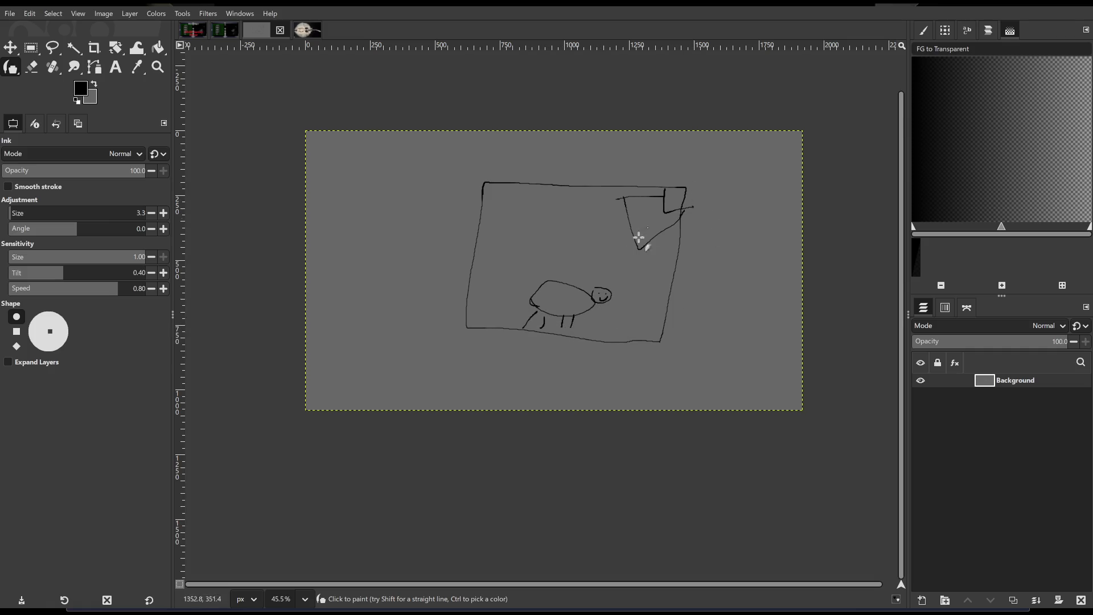
Draw the lined list panel beside the box, undoing the extra outline and curved stroke.
mouse_move(698, 205)
left_mouse_down()
mouse_move(757, 209)
mouse_move(767, 236)
left_mouse_up()
left_click_drag(699, 247, 766, 253)
left_click_drag(699, 266, 772, 273)
mouse_move(689, 294)
left_mouse_down()
mouse_move(743, 299)
mouse_move(786, 322)
left_mouse_up()
mouse_move(688, 174)
left_mouse_down()
mouse_move(692, 350)
mouse_move(786, 358)
mouse_move(786, 185)
mouse_move(679, 173)
mouse_move(713, 155)
mouse_move(755, 166)
left_mouse_up()
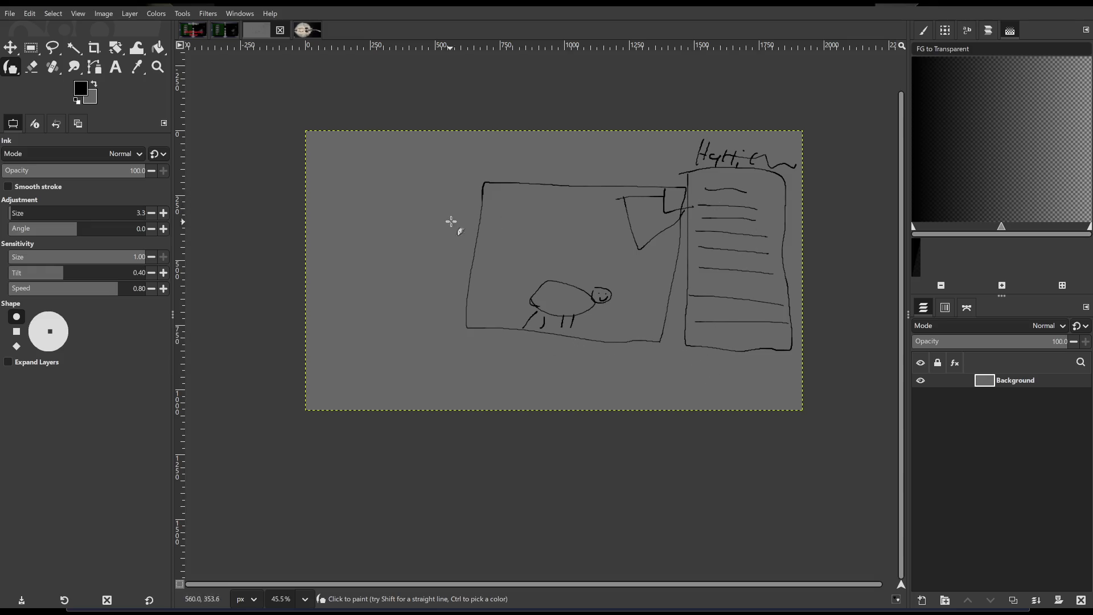
mouse_move(700, 174)
left_mouse_down()
mouse_move(701, 288)
mouse_move(744, 357)
mouse_move(788, 271)
mouse_move(792, 187)
mouse_move(716, 178)
left_mouse_up()
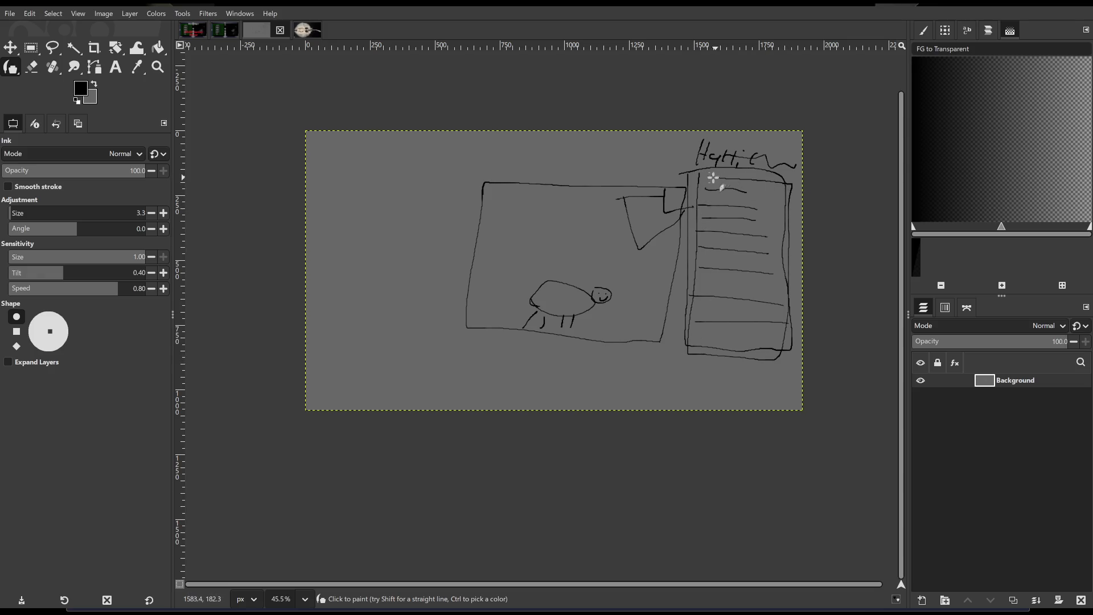
mouse_move(721, 357)
left_mouse_down()
mouse_move(712, 378)
mouse_move(552, 359)
mouse_move(567, 351)
left_mouse_up()
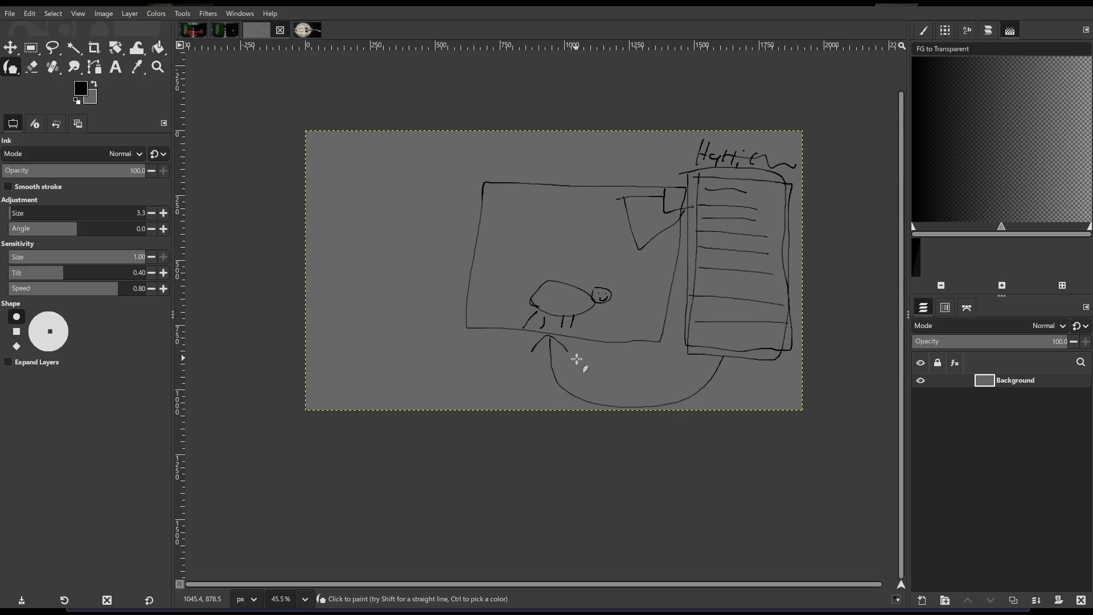
key("ctrl")
key("ctrl+z")
key("ctrl+z")
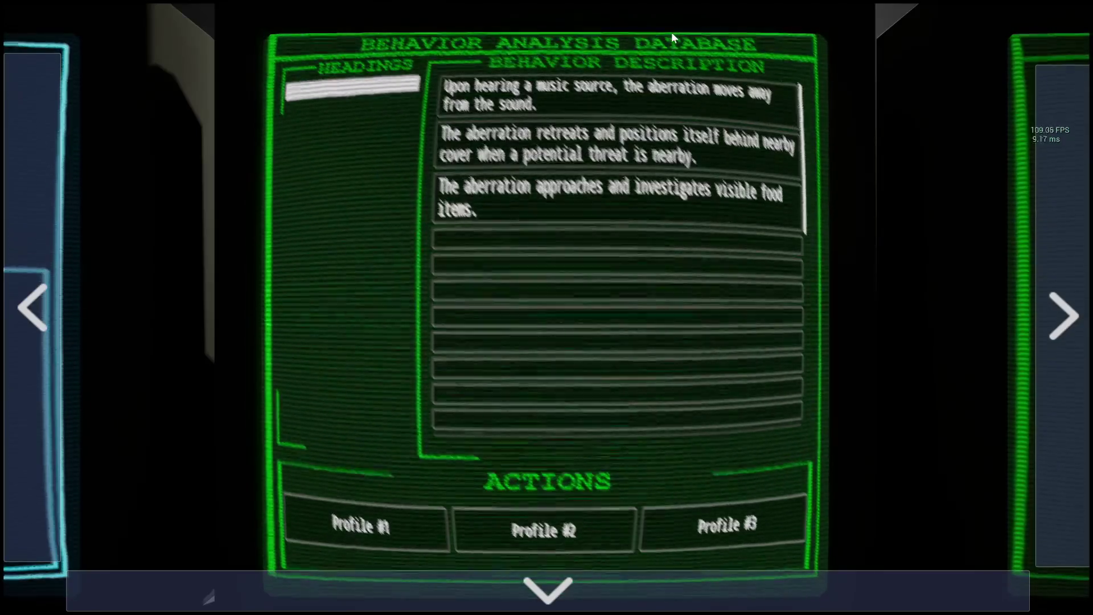
Cycle to the MAP screen, pick the bottom-left room and view its camera feed.
left_click(1060, 311)
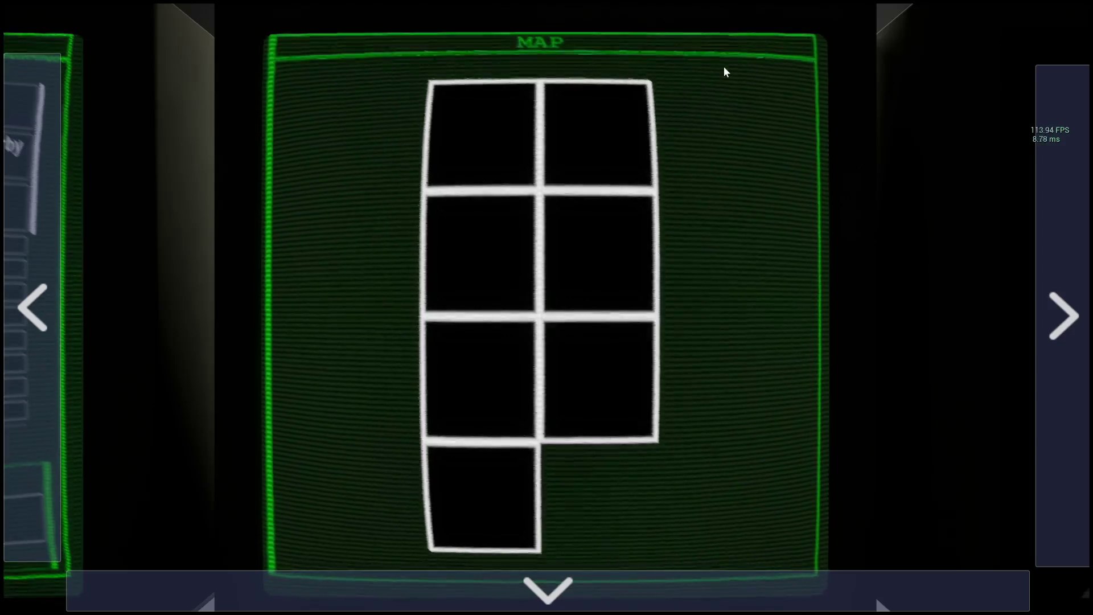
left_click(30, 271)
left_click(29, 269)
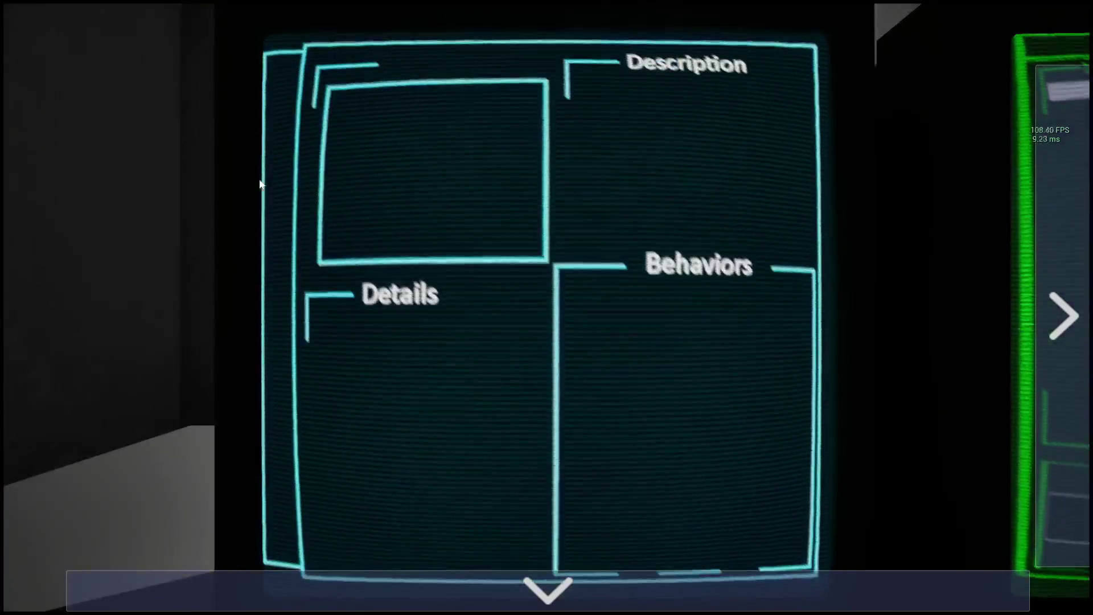
left_click(1054, 198)
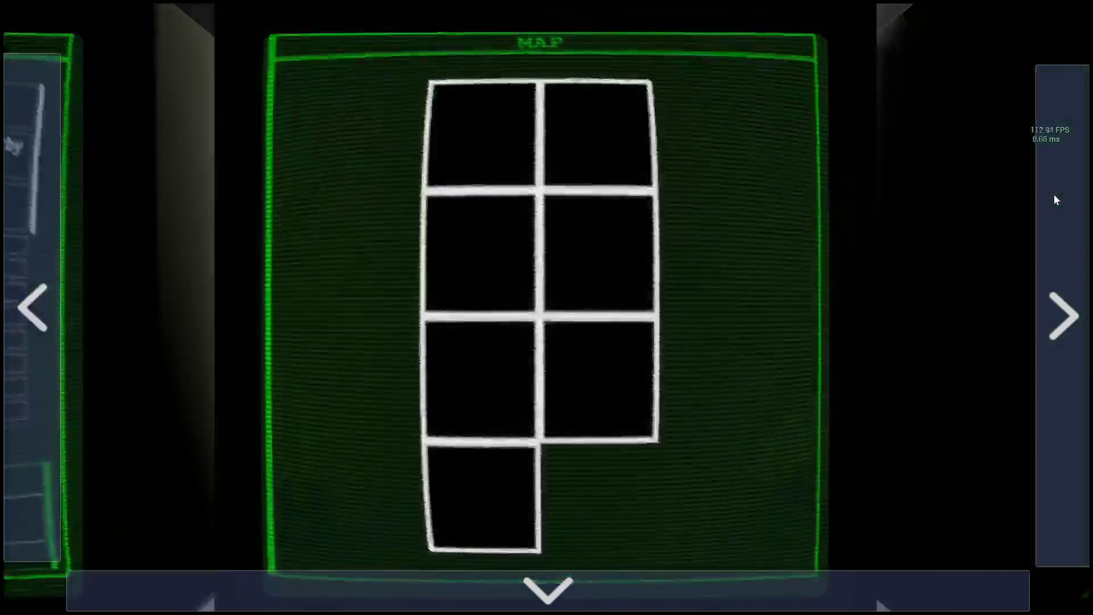
left_click(484, 499)
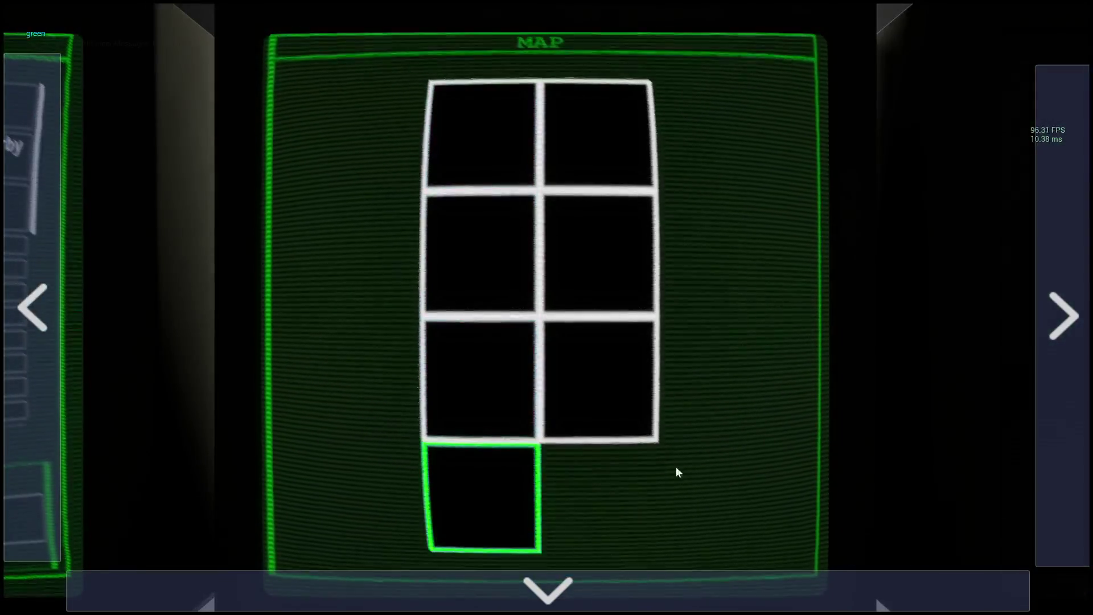
left_click(1049, 302)
left_click(87, 309)
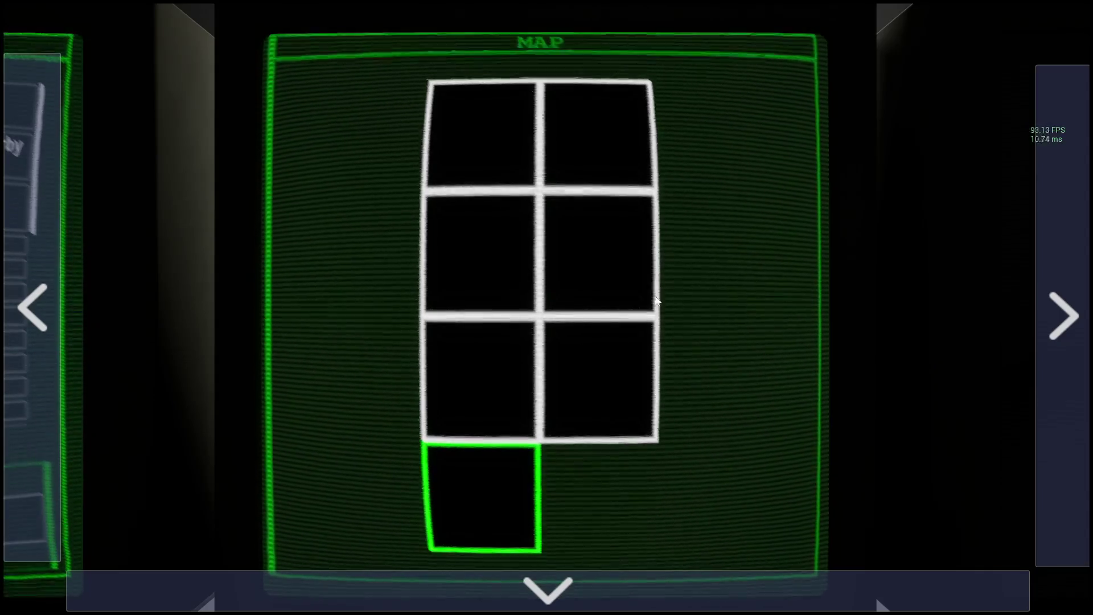
Rotate through the database, MAP and camera screens, then pull back to the wider view.
key("d")
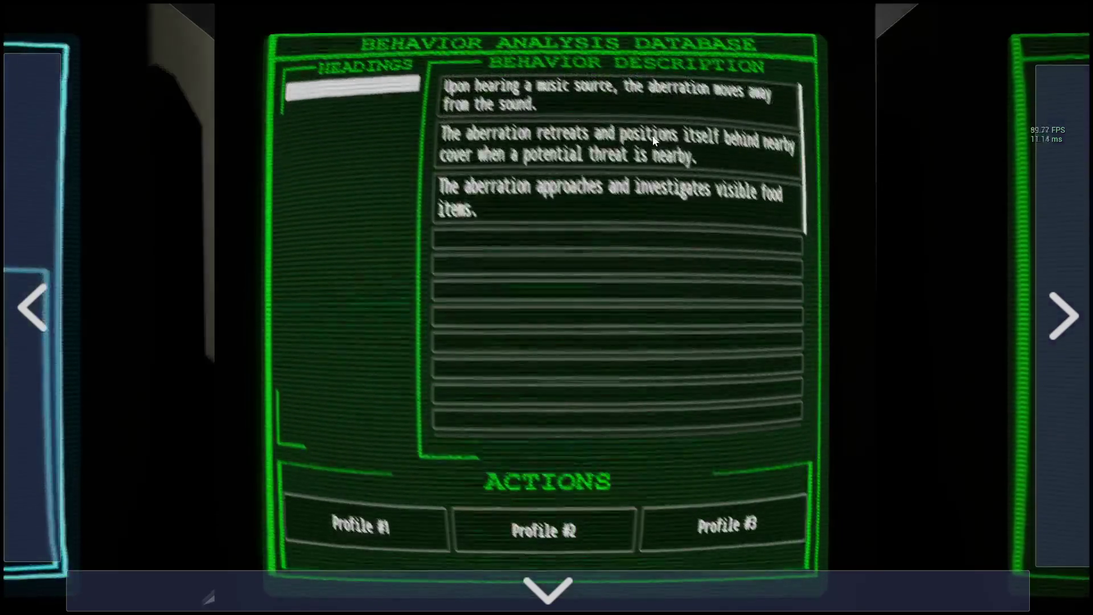
left_click(1062, 314)
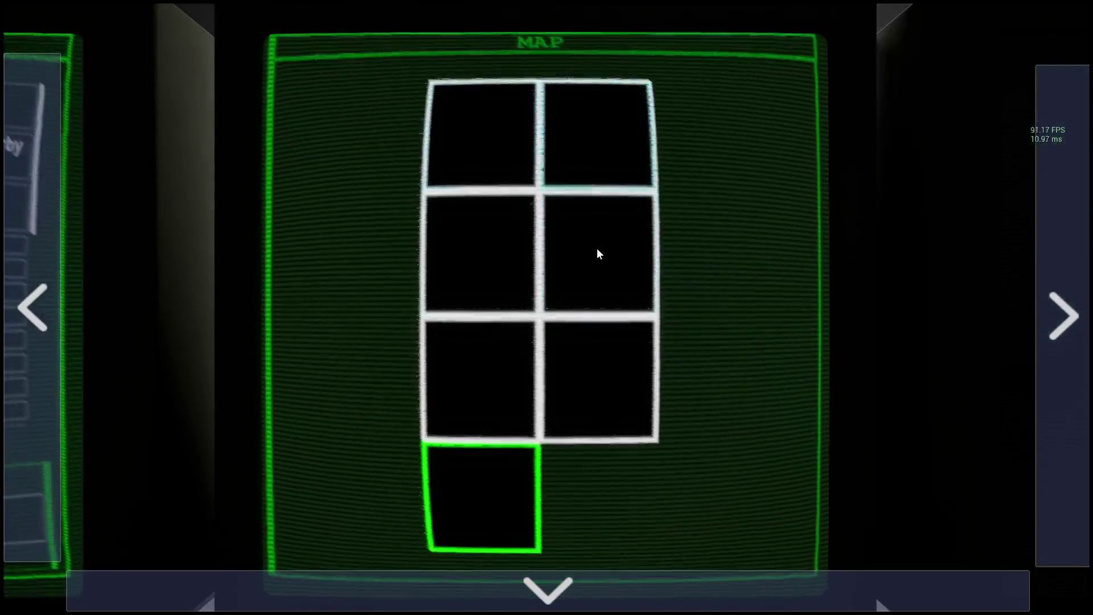
left_click(1066, 296)
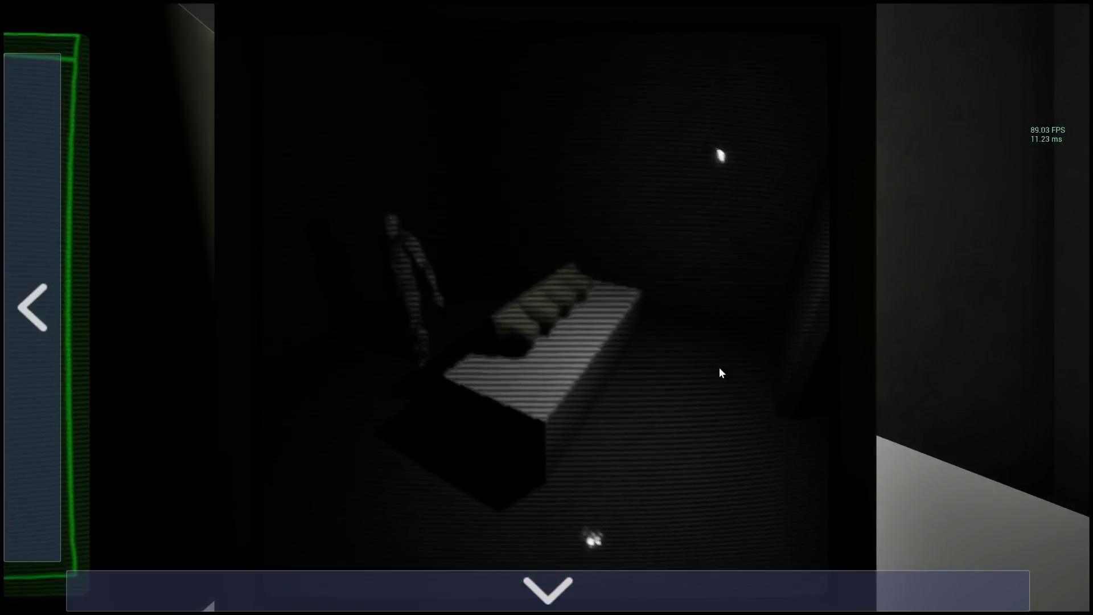
left_click(655, 575)
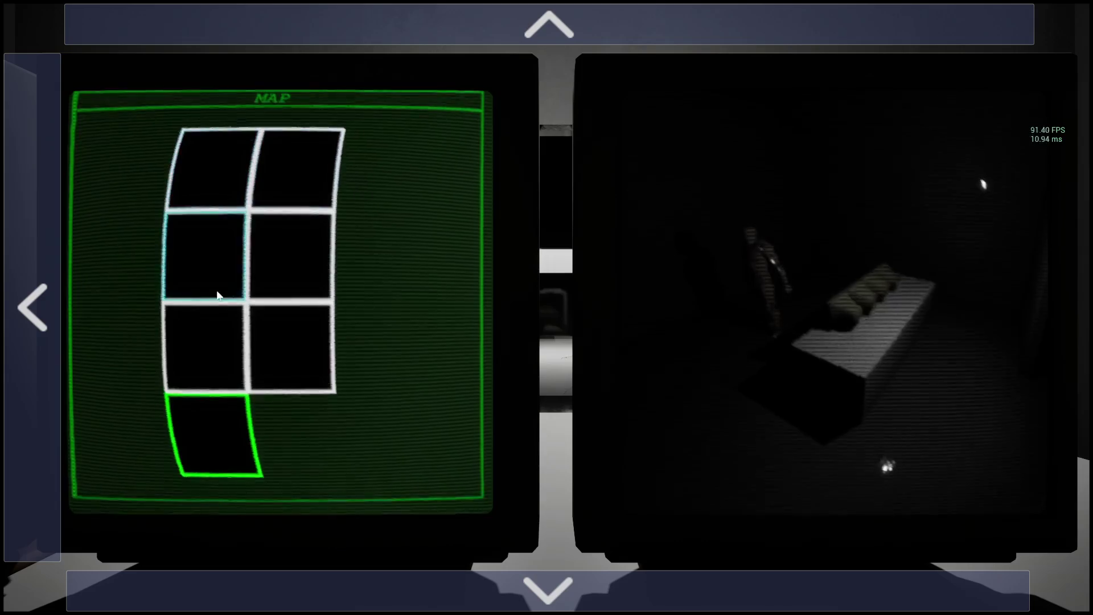
Select the third-row left map room, turn to the profile monitors, then exit Play-In-Editor with Esc.
left_click(216, 310)
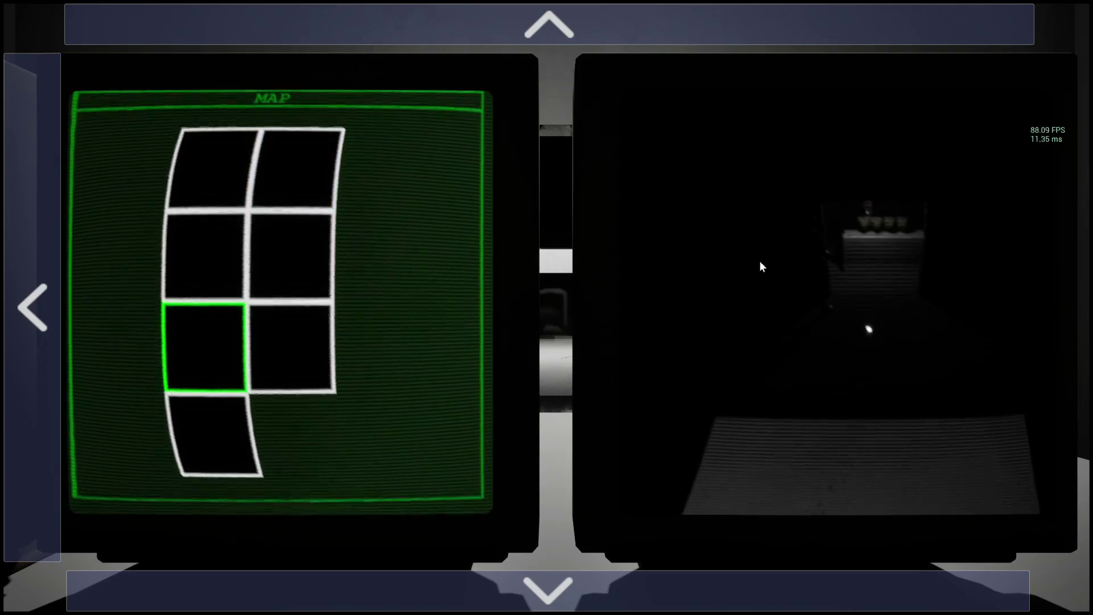
left_click(45, 281)
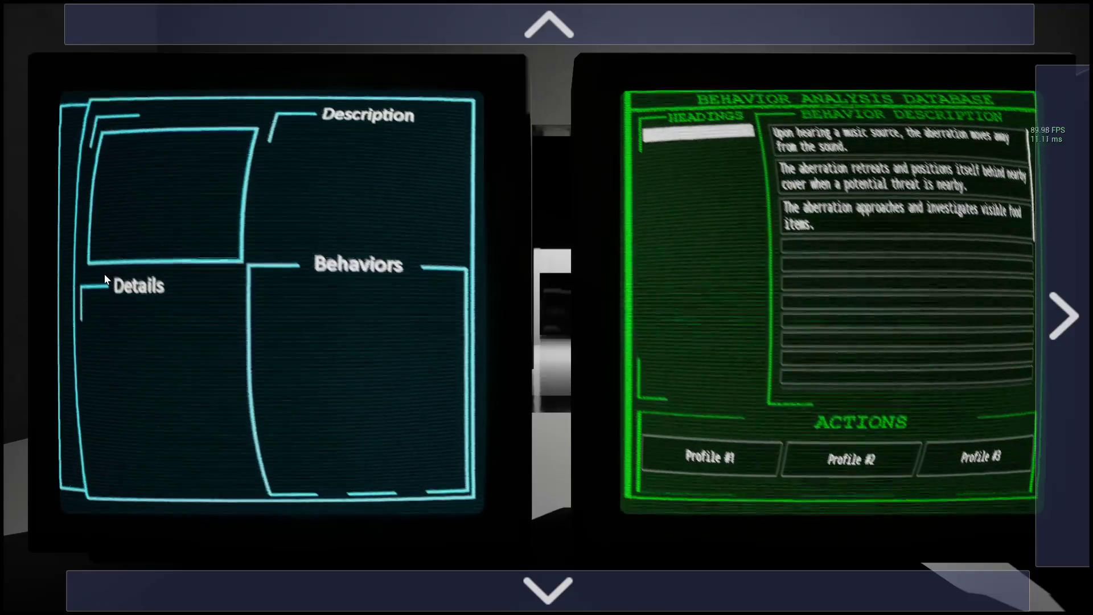
key("Escape")
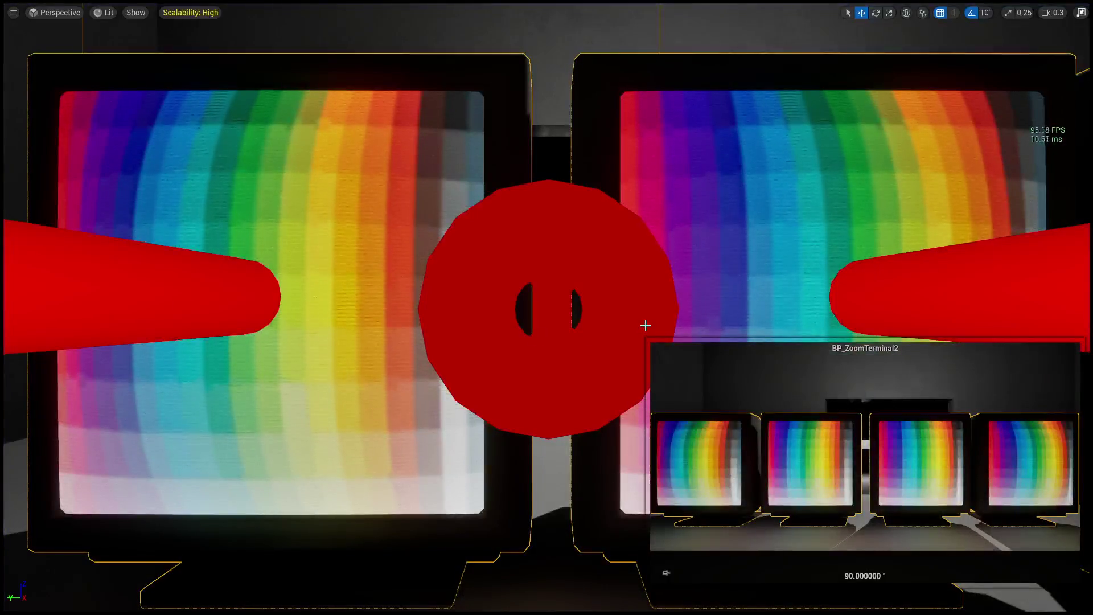
Restore the editor layout, look over the Paranormal_Profiles design canvas, then switch back to TestLevel.
key("F11")
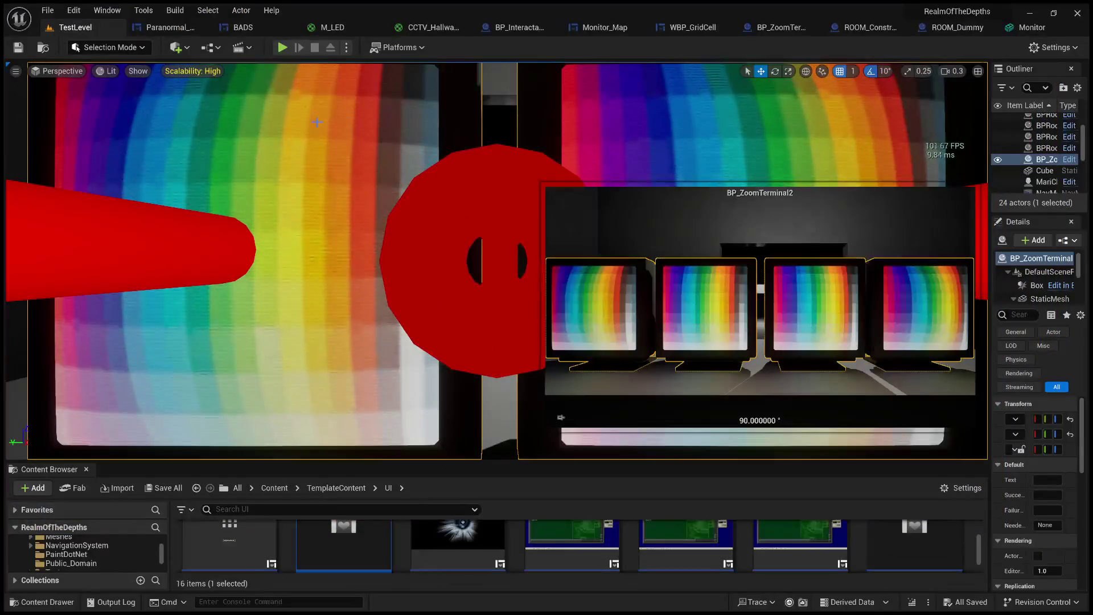
left_click(166, 27)
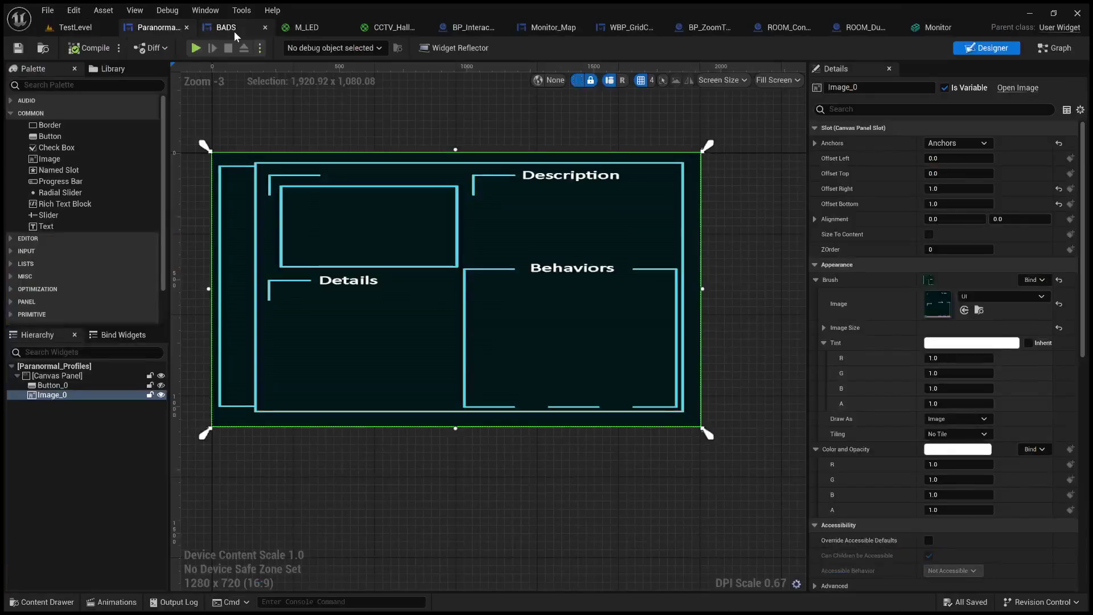
scroll(331, 265, "down", 3)
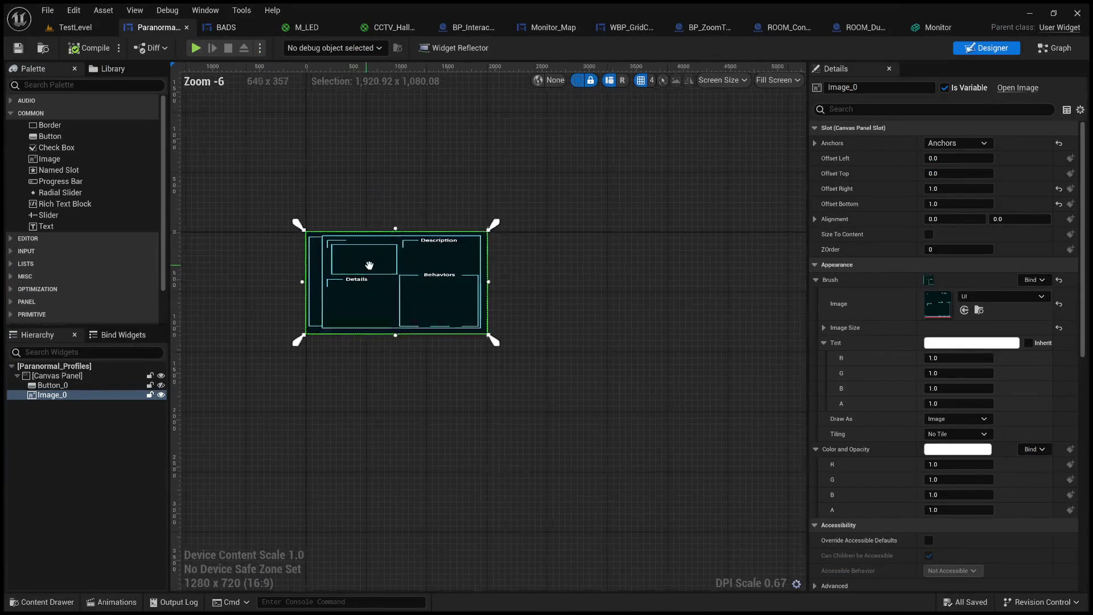
scroll(326, 268, "up", 4)
left_click_drag(293, 264, 310, 281)
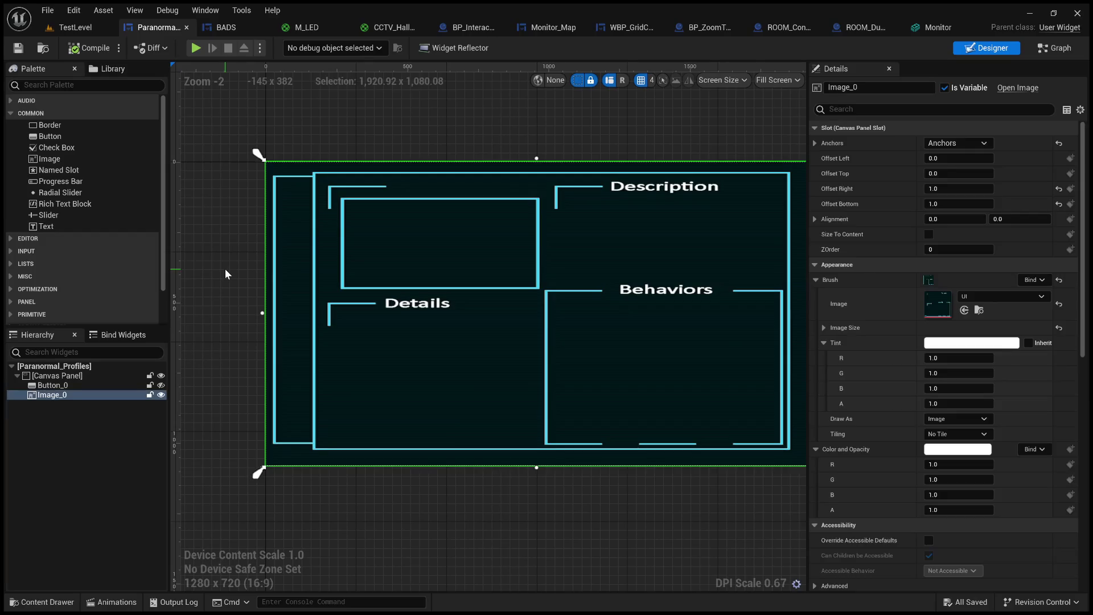
scroll(224, 269, "down", 1)
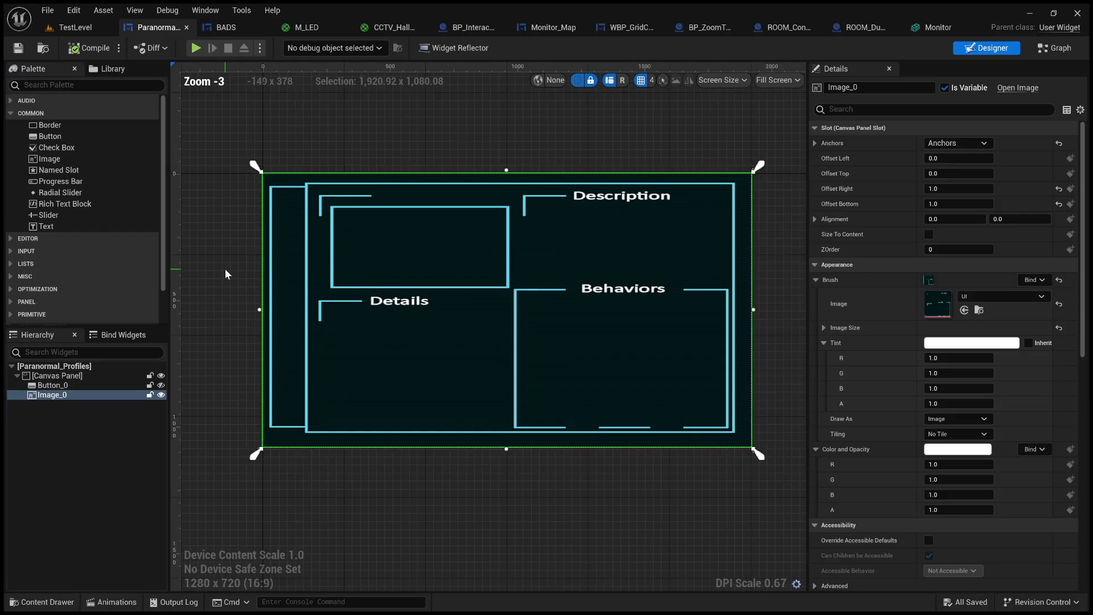
left_click(269, 132)
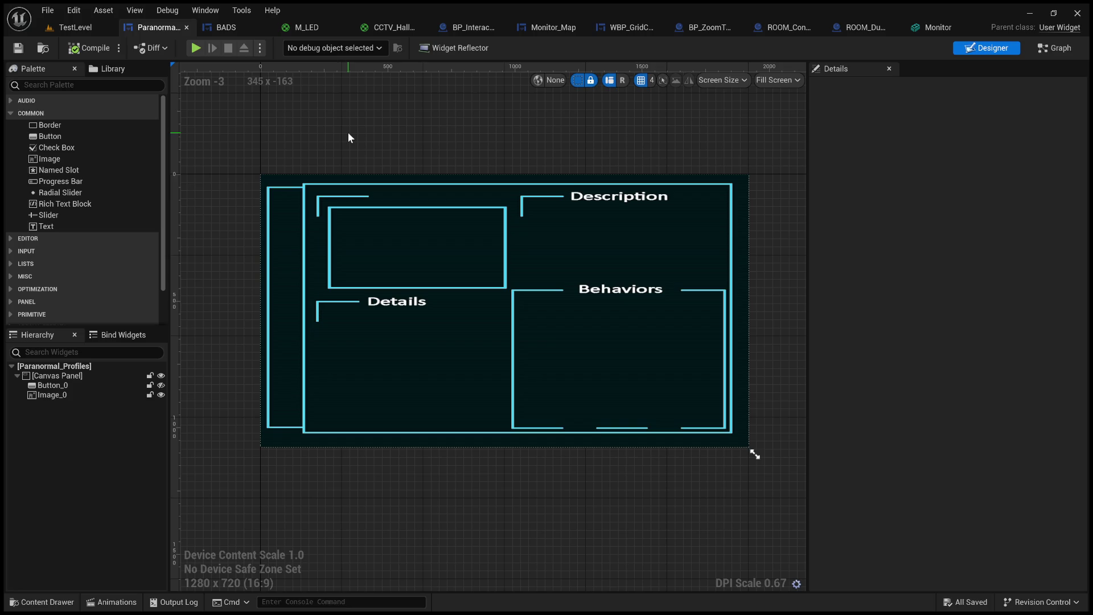
left_click(83, 30)
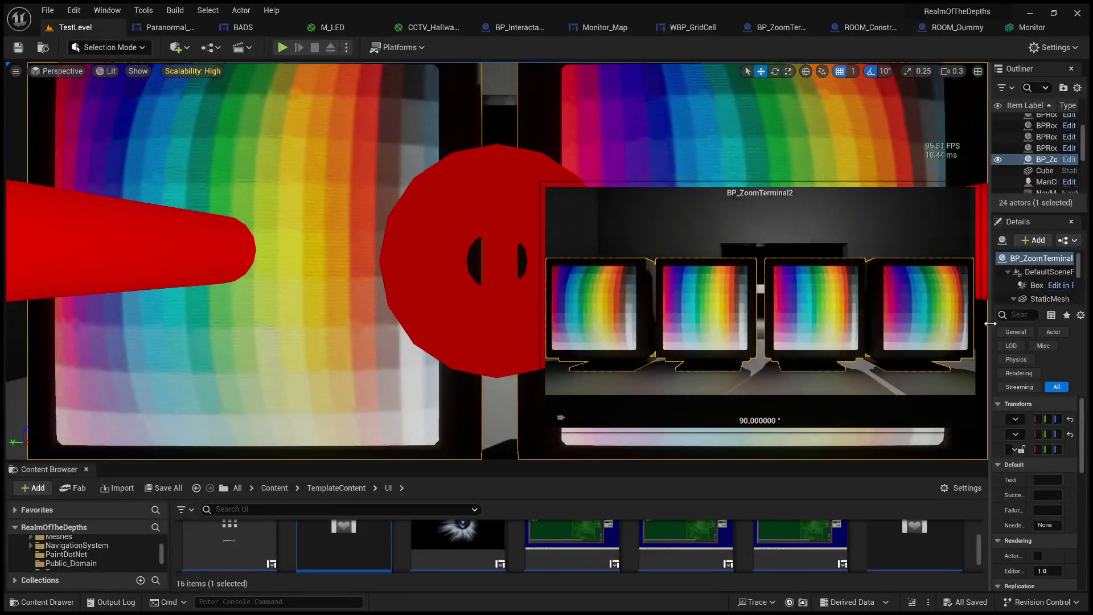
left_click_drag(993, 322, 920, 341)
mouse_move(763, 460)
left_mouse_down()
mouse_move(763, 366)
mouse_move(772, 435)
left_mouse_up()
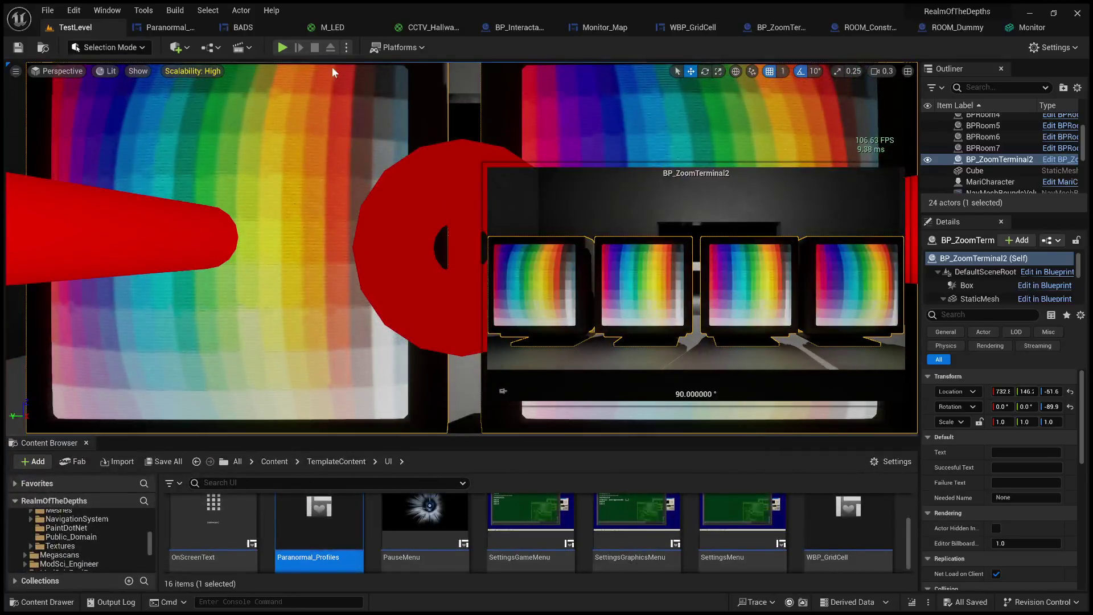
left_click(282, 47)
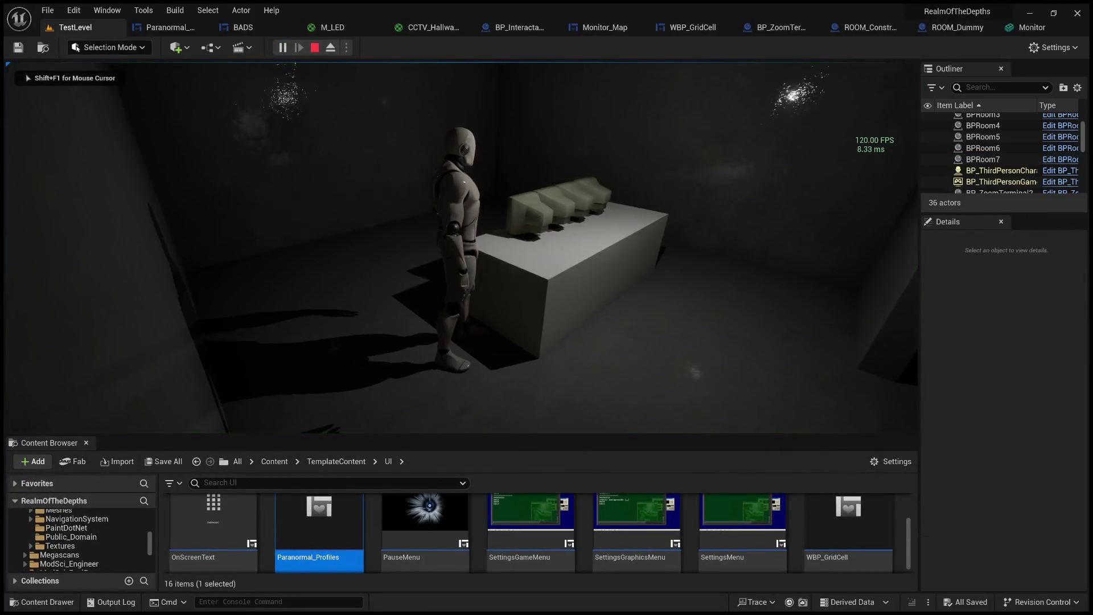
key("e")
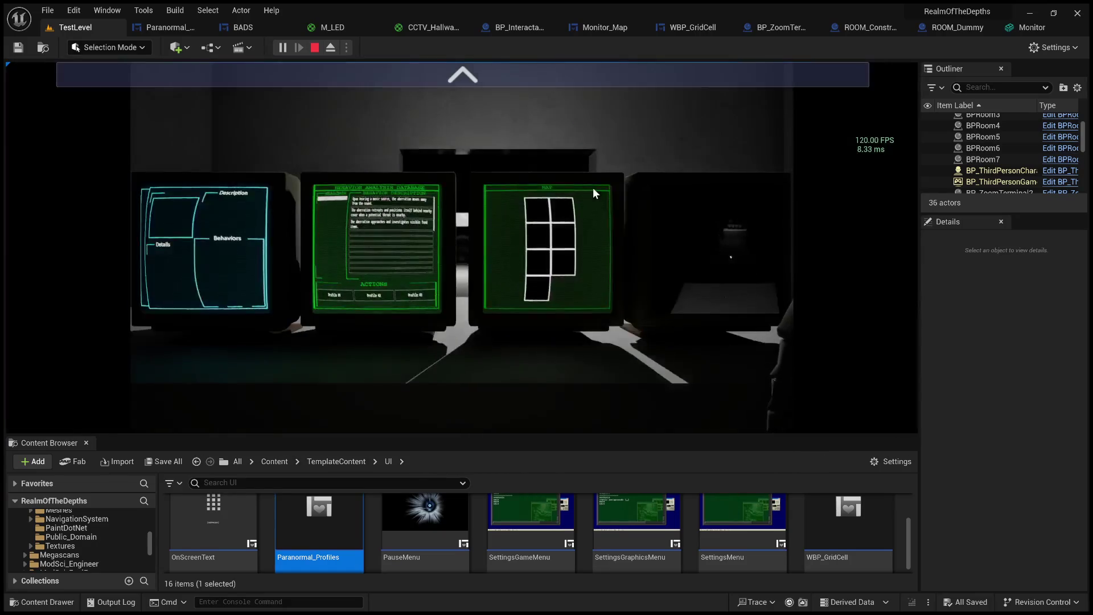
key("F11")
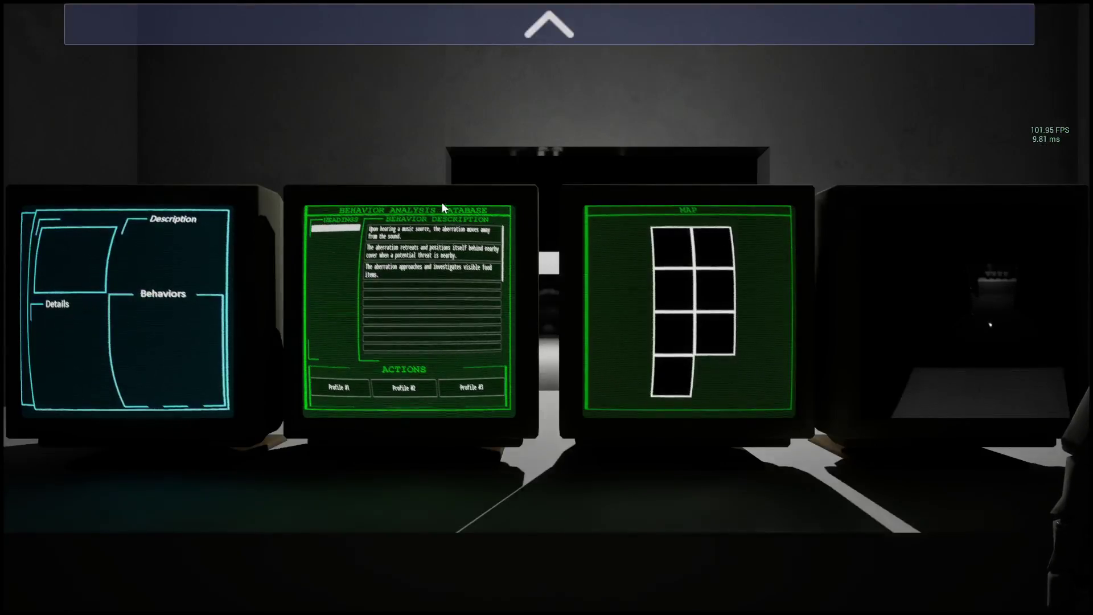
left_click(589, 36)
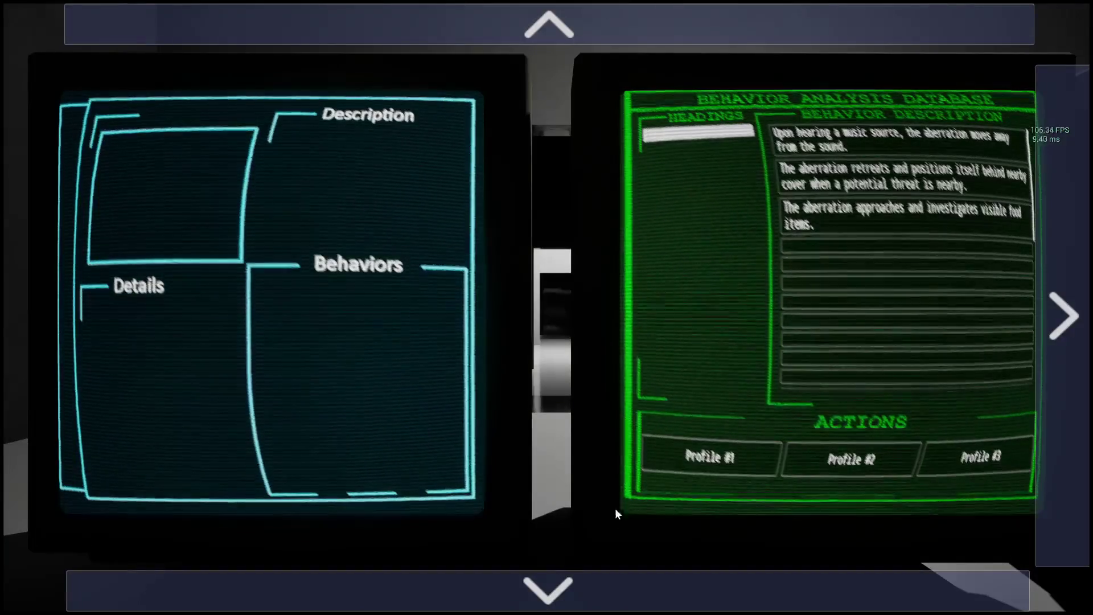
left_click(597, 591)
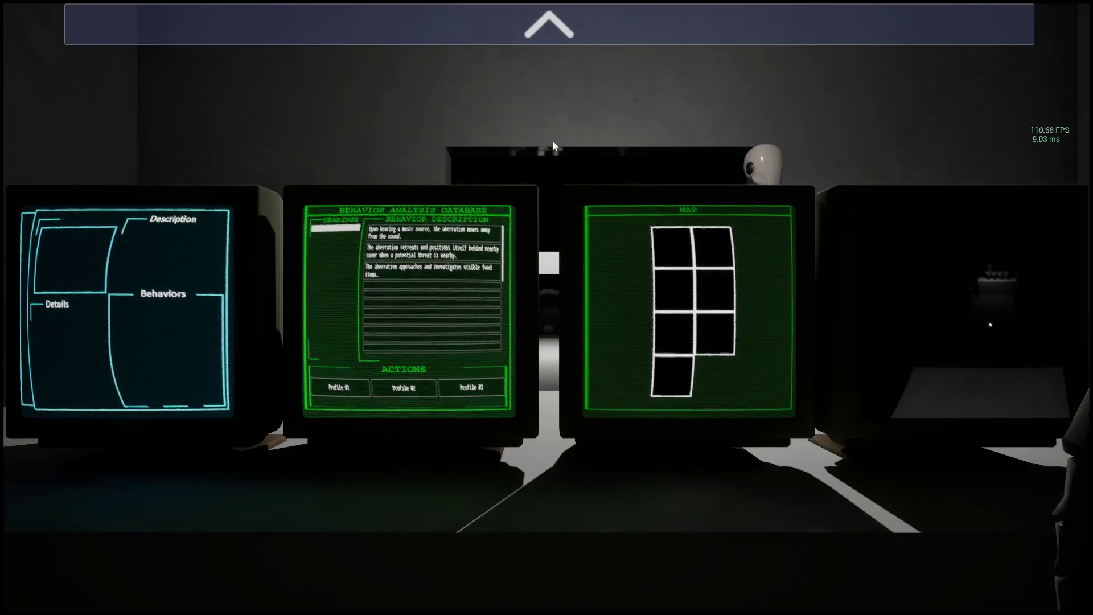
key("Escape")
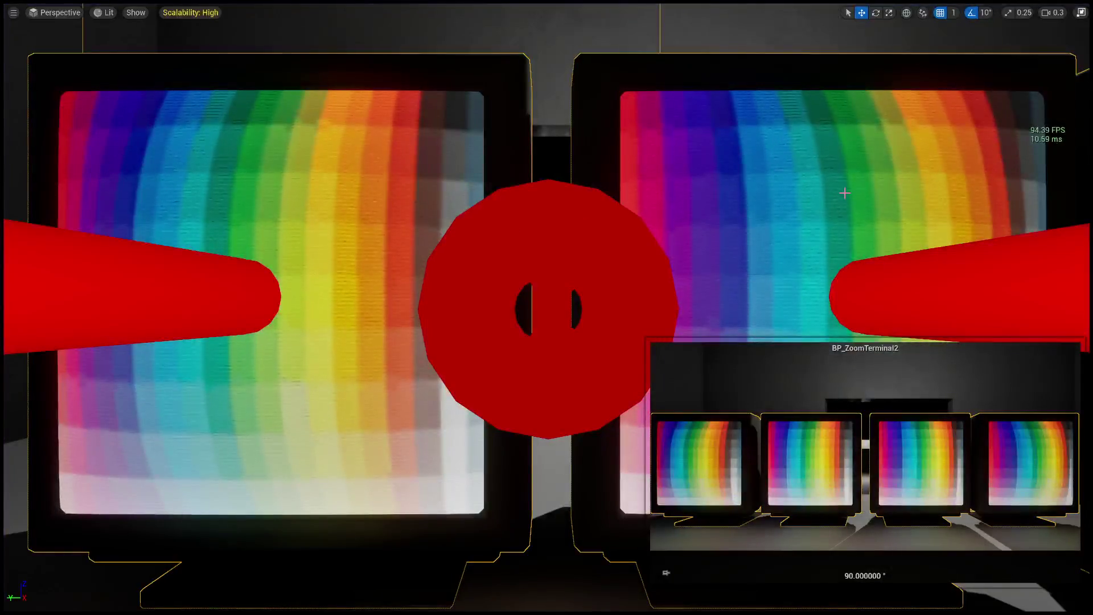
Open BADS and change the first button label from Profile #1 to File #1.
key("F11")
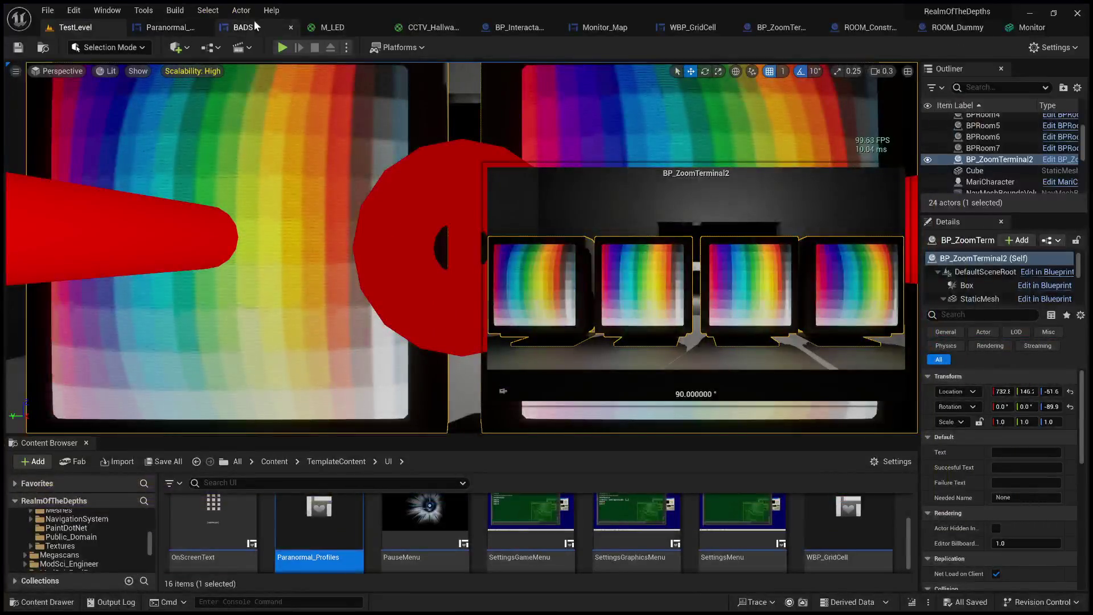
left_click(248, 25)
left_click(327, 436)
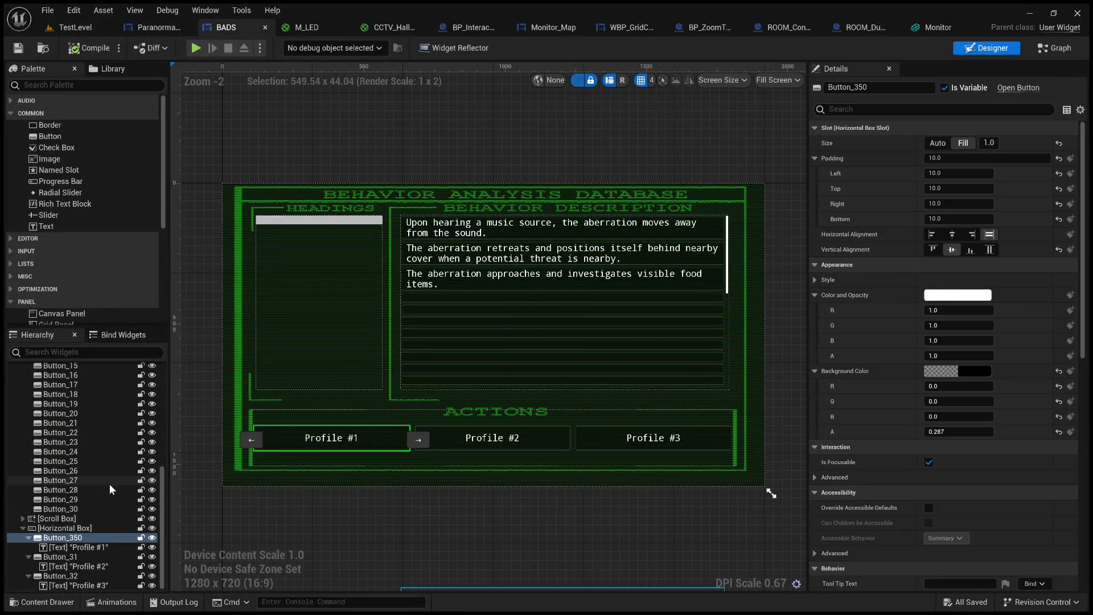
left_click(87, 547)
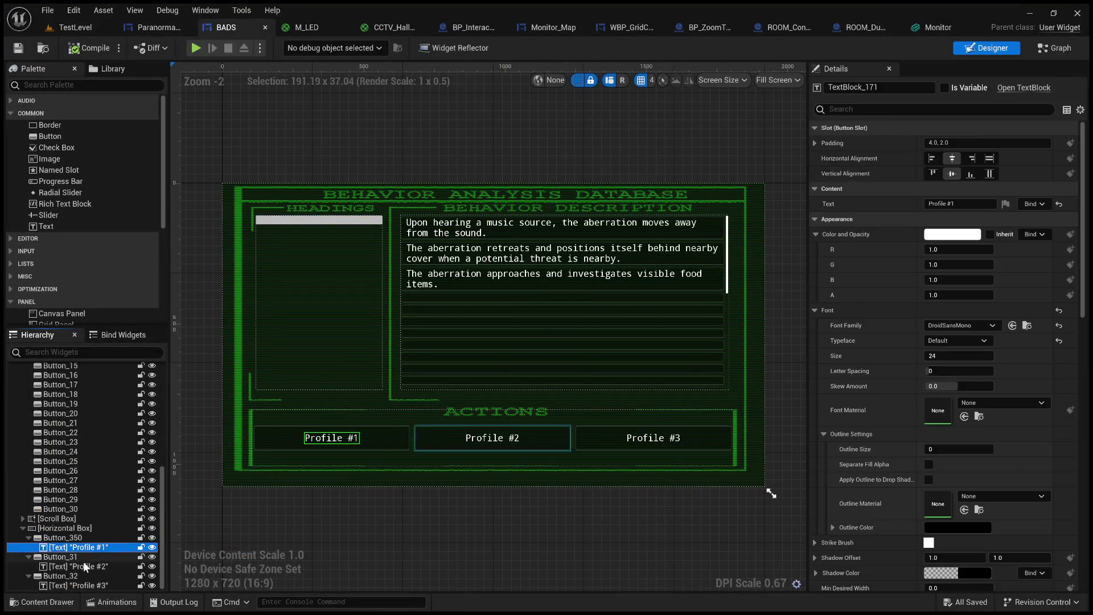
left_click(83, 566, "ctrl")
left_click(84, 585, "ctrl")
left_click(980, 203)
left_click(62, 537)
left_click(80, 547)
left_click_drag(940, 204, 892, 206)
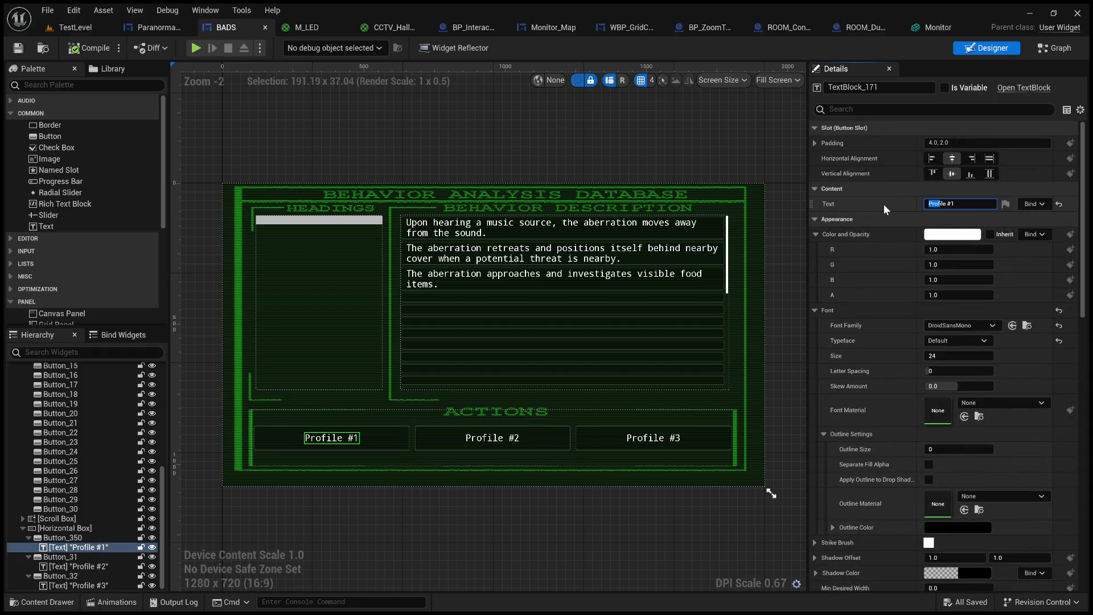
type("F")
left_click(710, 153)
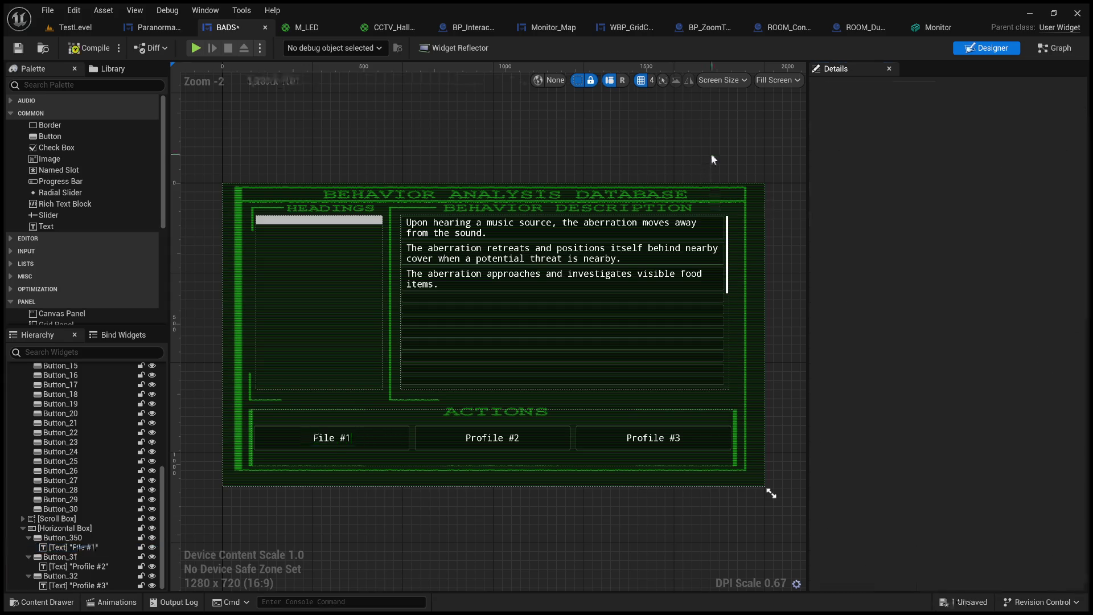
Rename the other two labels to File #2 and File #3, compile, and return to TestLevel.
left_click(79, 566)
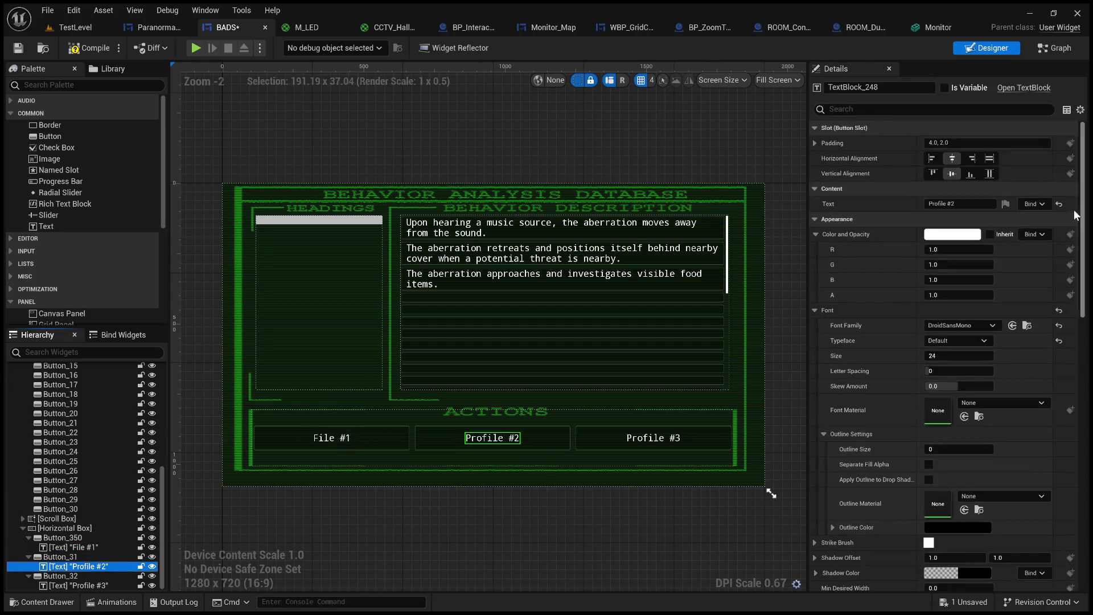
left_click(938, 204)
key("BackSpace")
key("BackSpace")
key("BackSpace")
type("F")
left_click(793, 196)
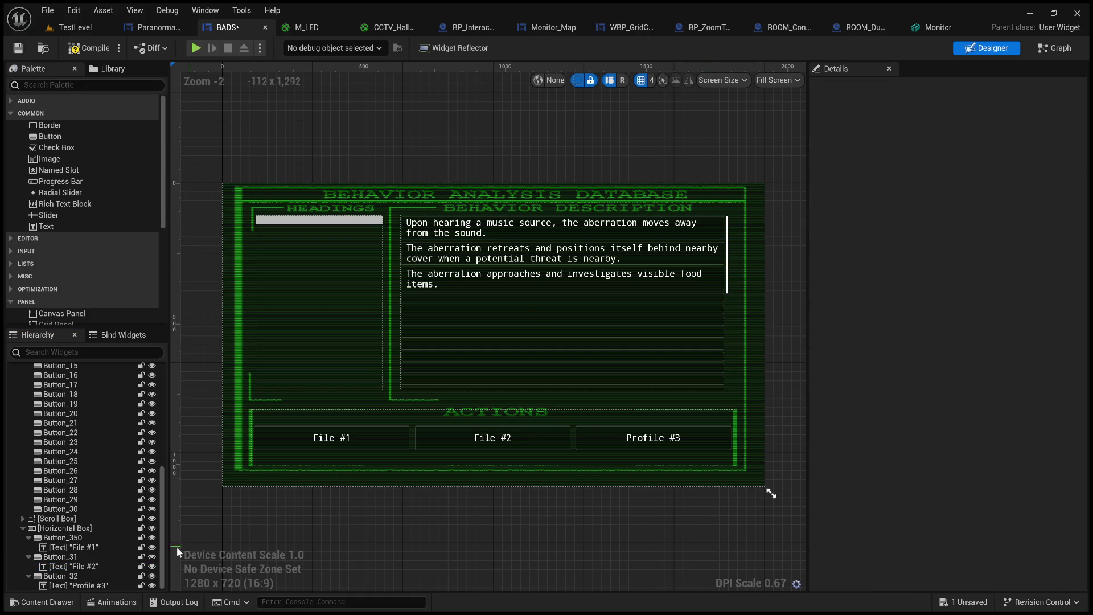
left_click(114, 585)
left_click(935, 204)
key("BackSpace")
key("BackSpace")
key("BackSpace")
type("F")
left_click(708, 178)
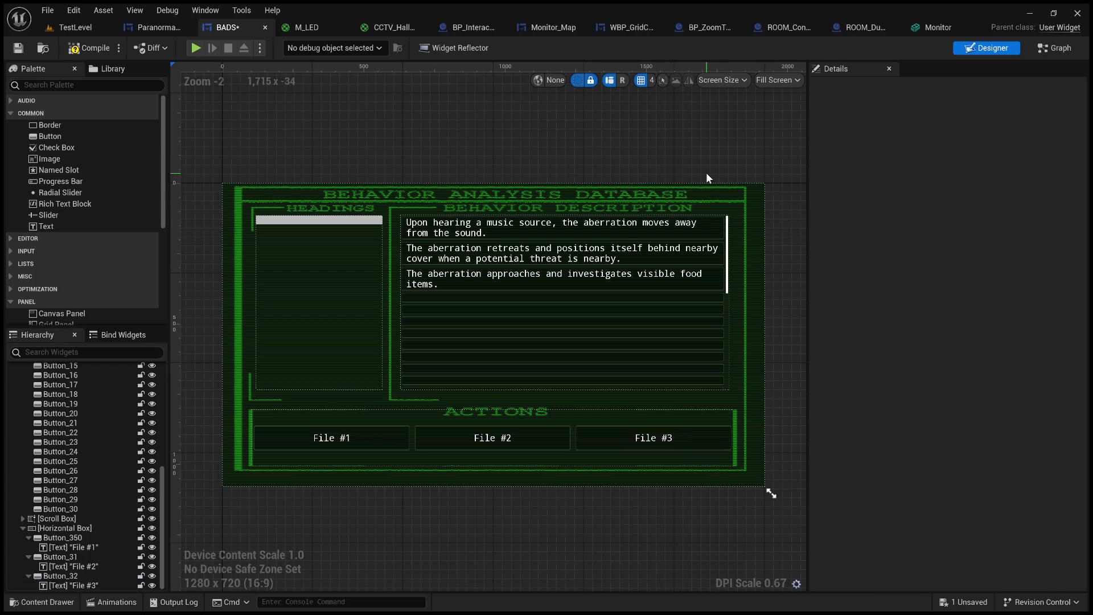
left_click(82, 49)
left_click(62, 31)
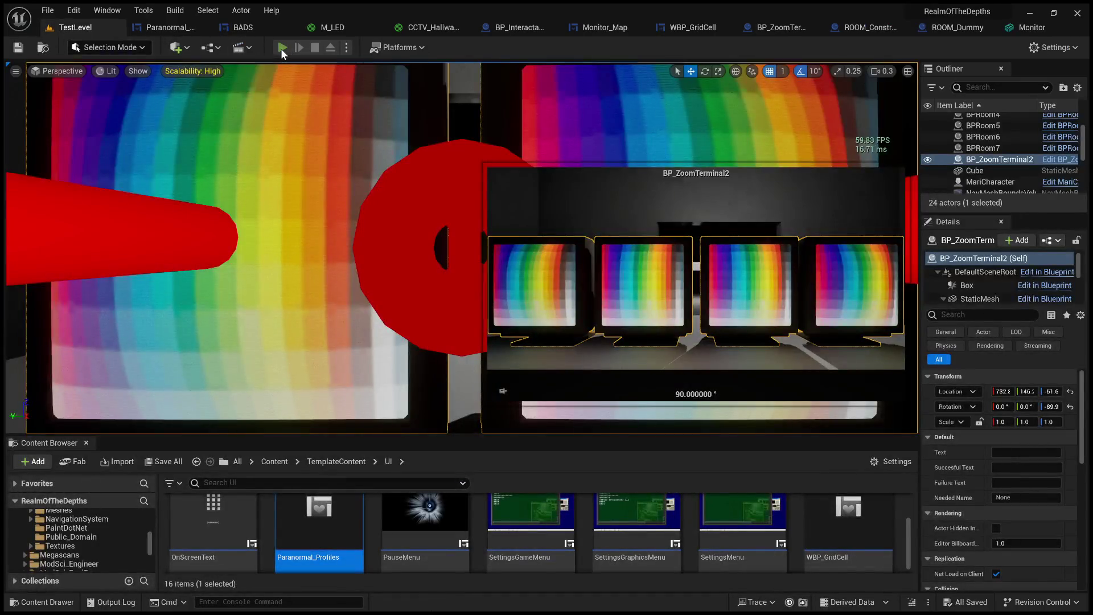
Start a playtest and zoom in full screen on the terminal's Description and database monitors.
left_click(282, 48)
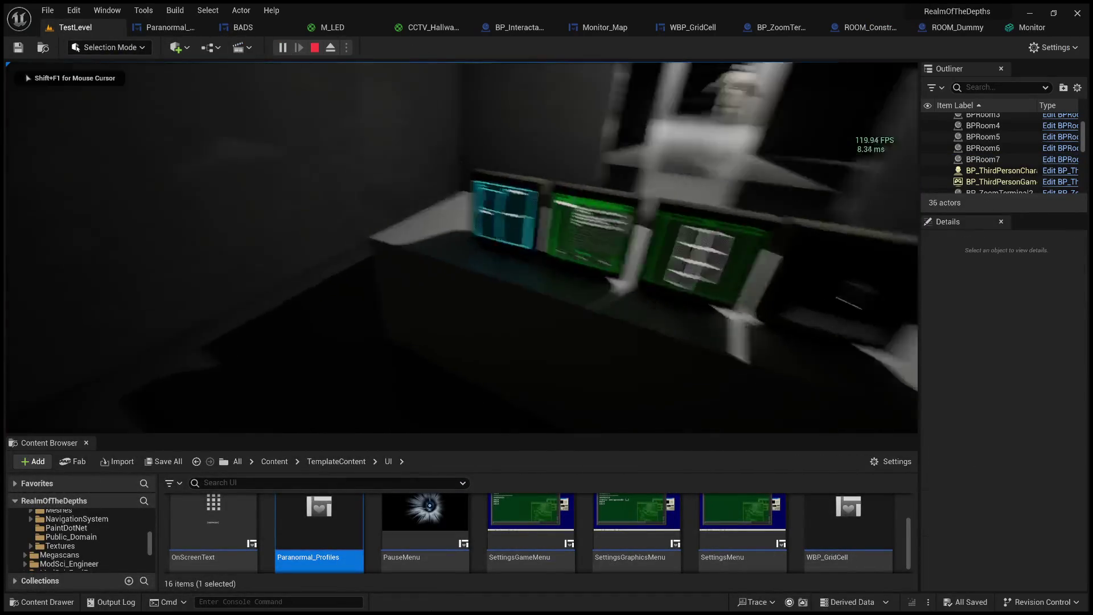
key("F11")
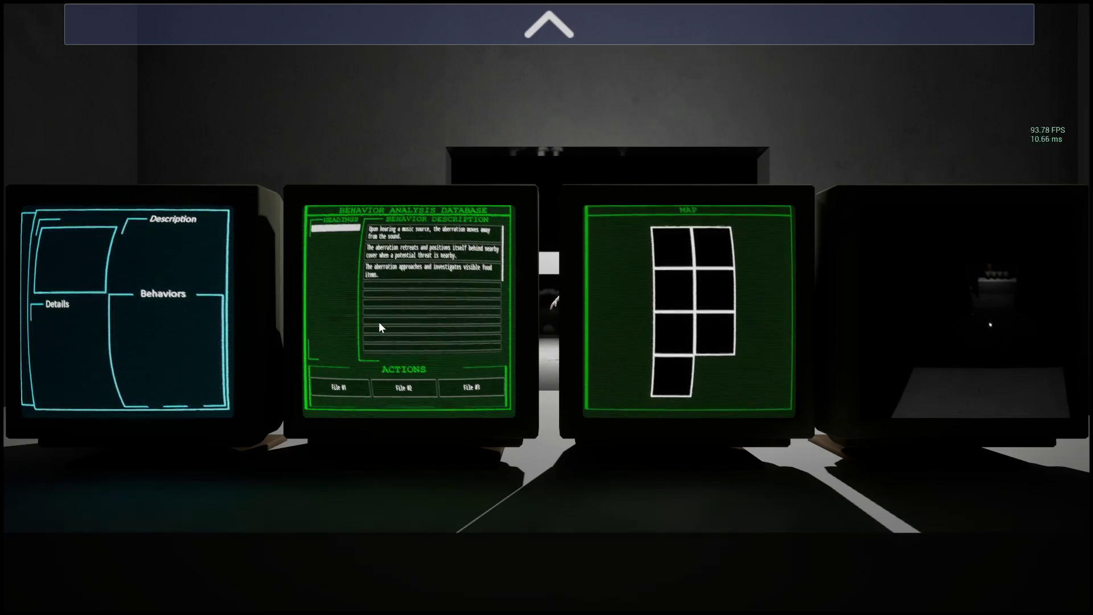
left_click(365, 37)
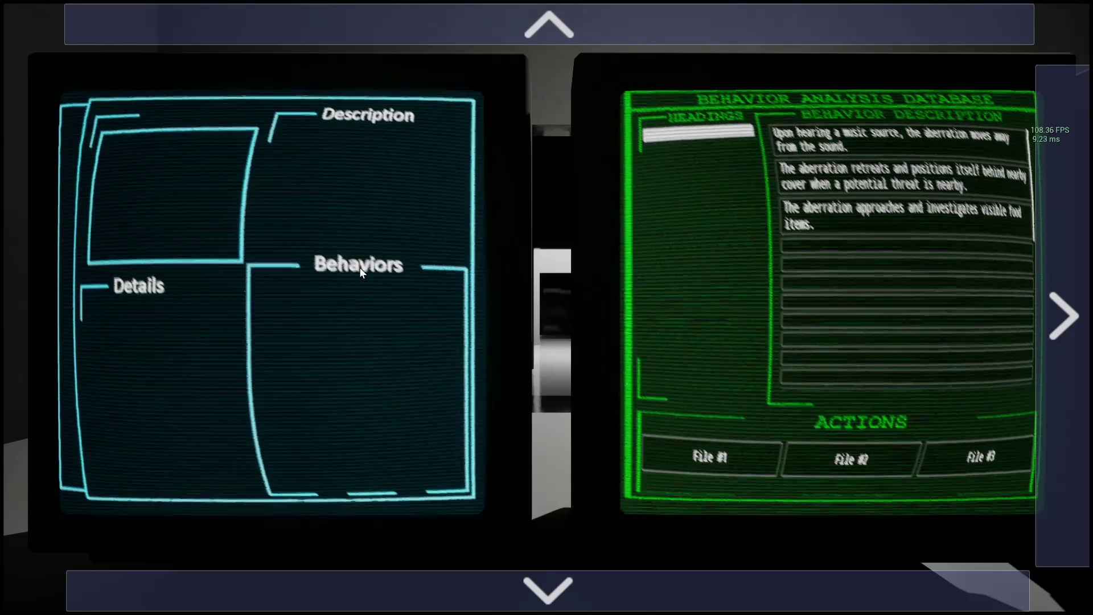
left_click(521, 589)
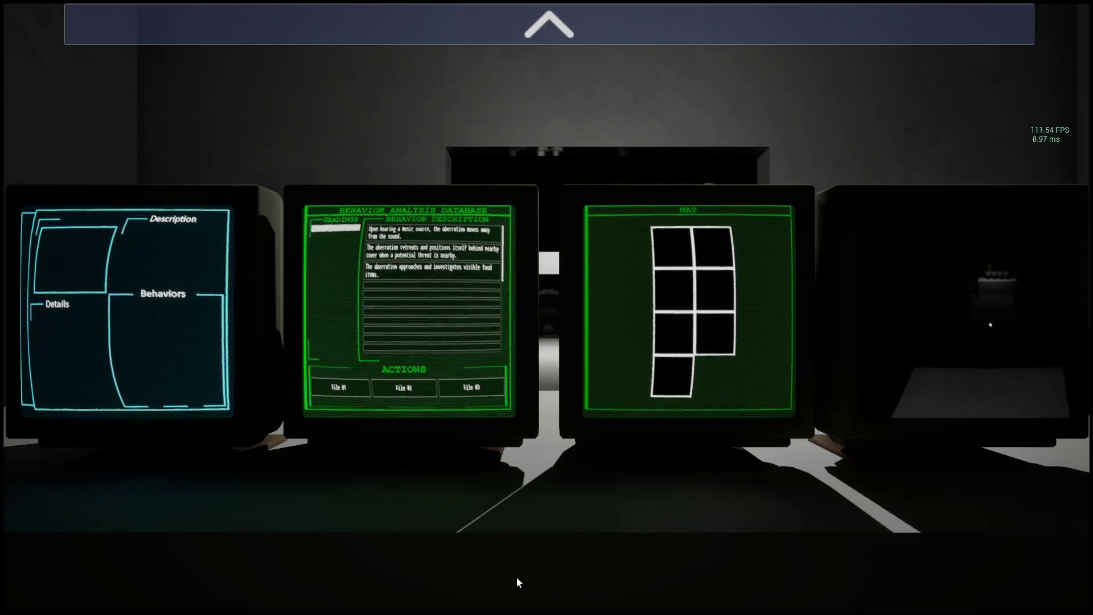
key("alt+Tab")
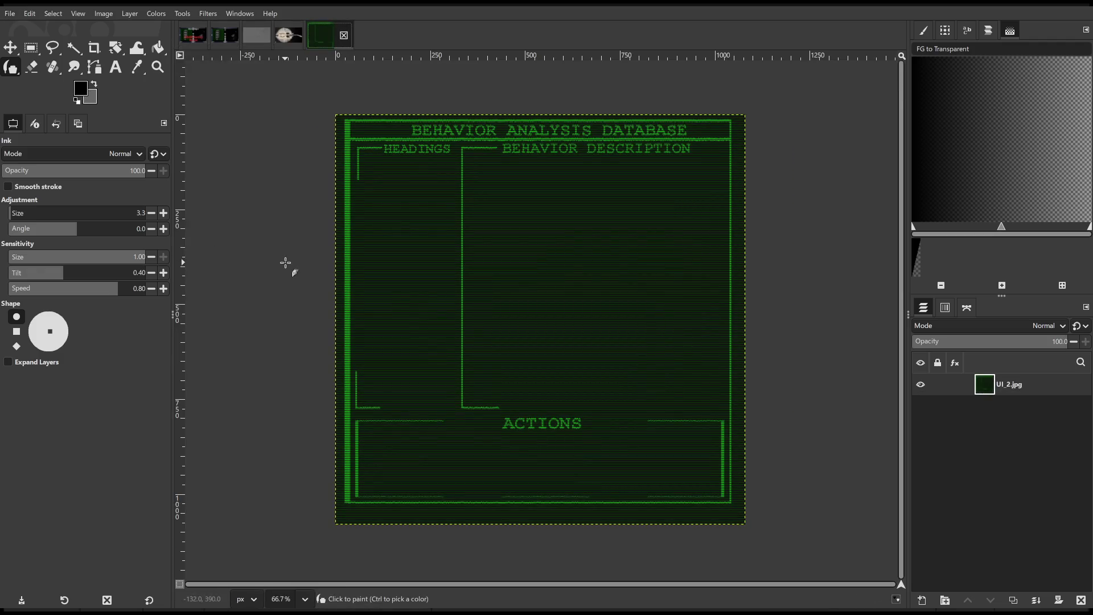
Duplicate the UI_2.jpg Behavior Analysis Database panel image as a working copy.
scroll(332, 268, "up", 3)
scroll(341, 258, "down", 3)
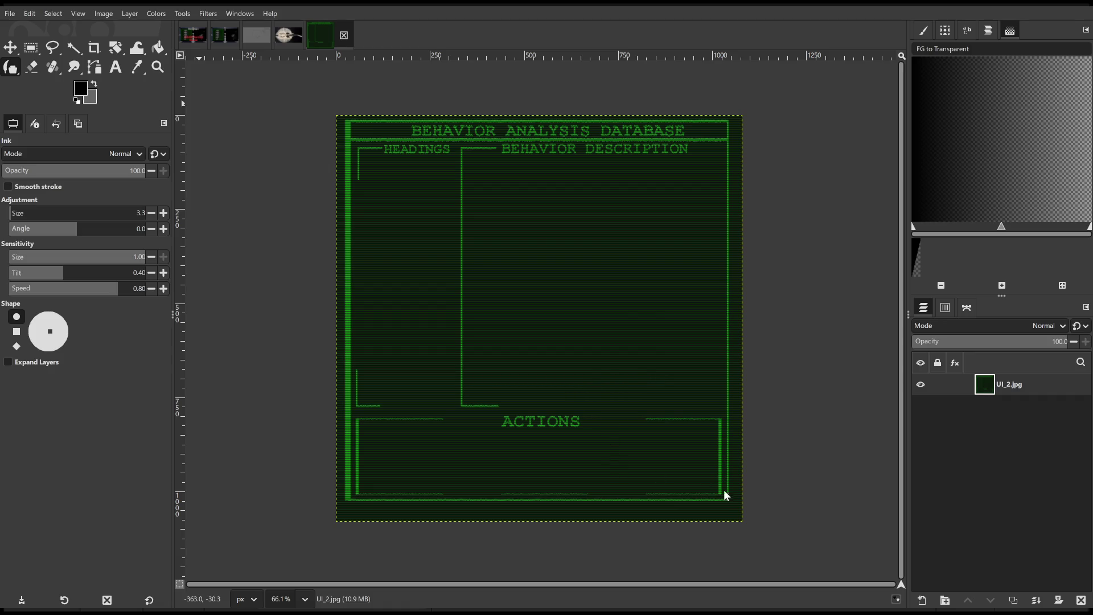
key("ctrl+d")
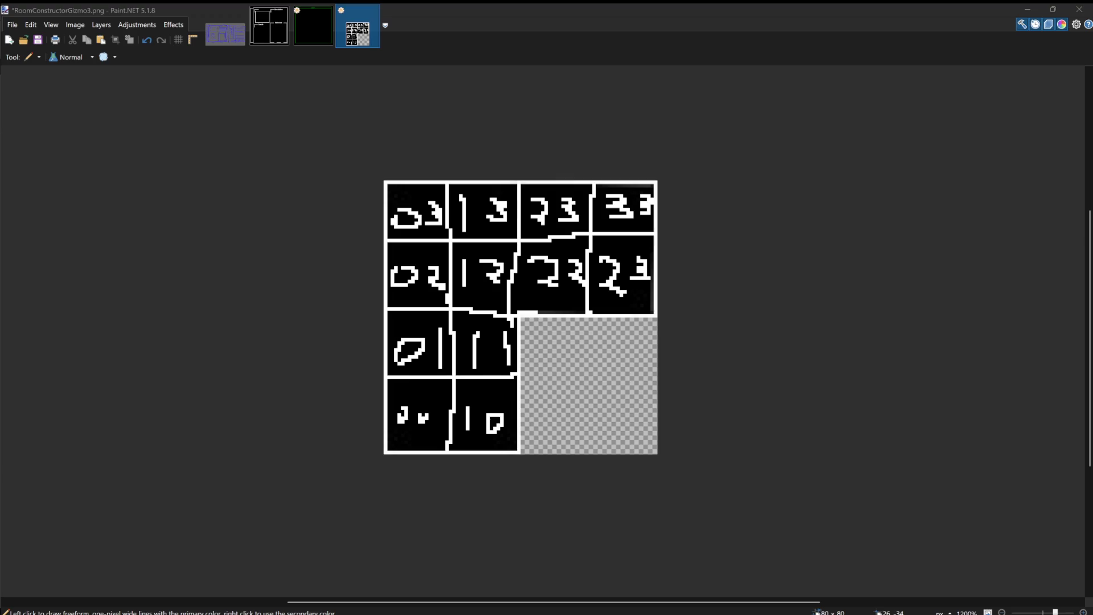
Look through the open Paint.NET image tabs, ending on the UI.jpg database panel image.
left_click(381, 601)
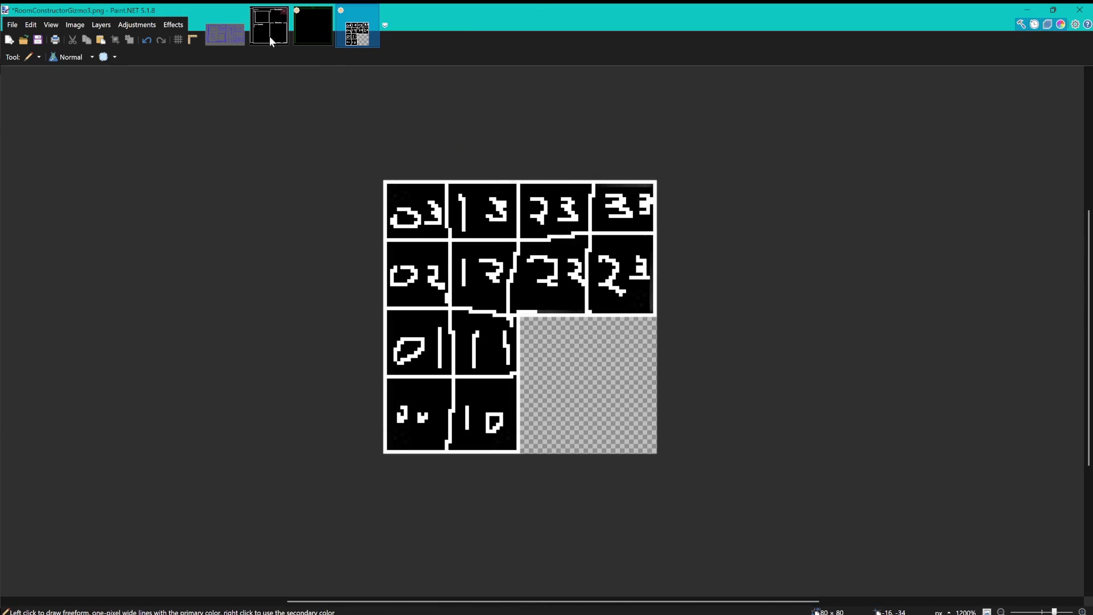
left_click(299, 38)
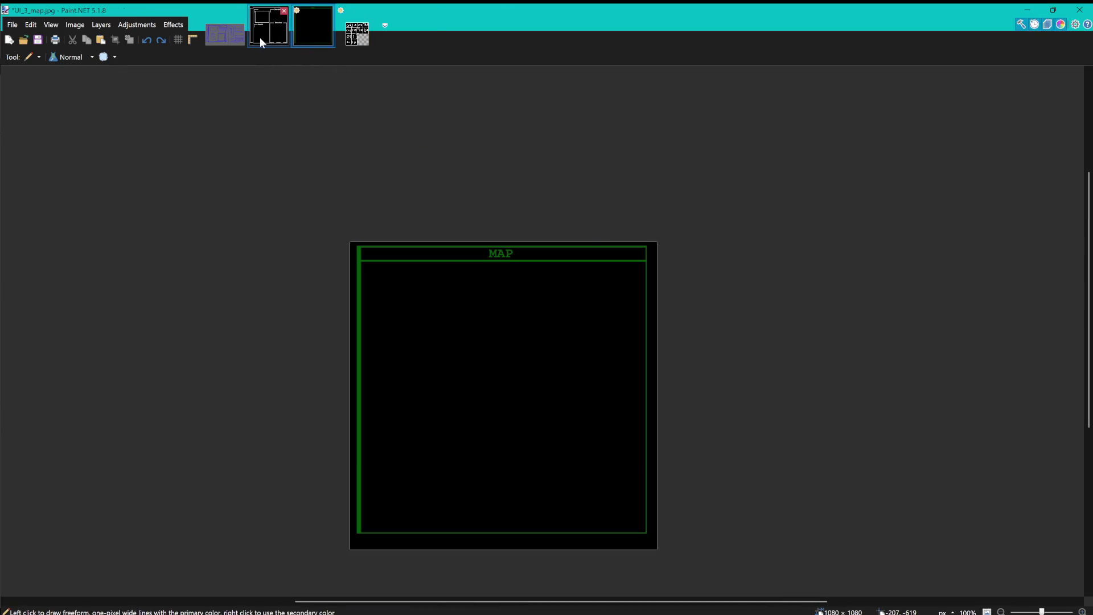
left_click(260, 37)
left_click(228, 37)
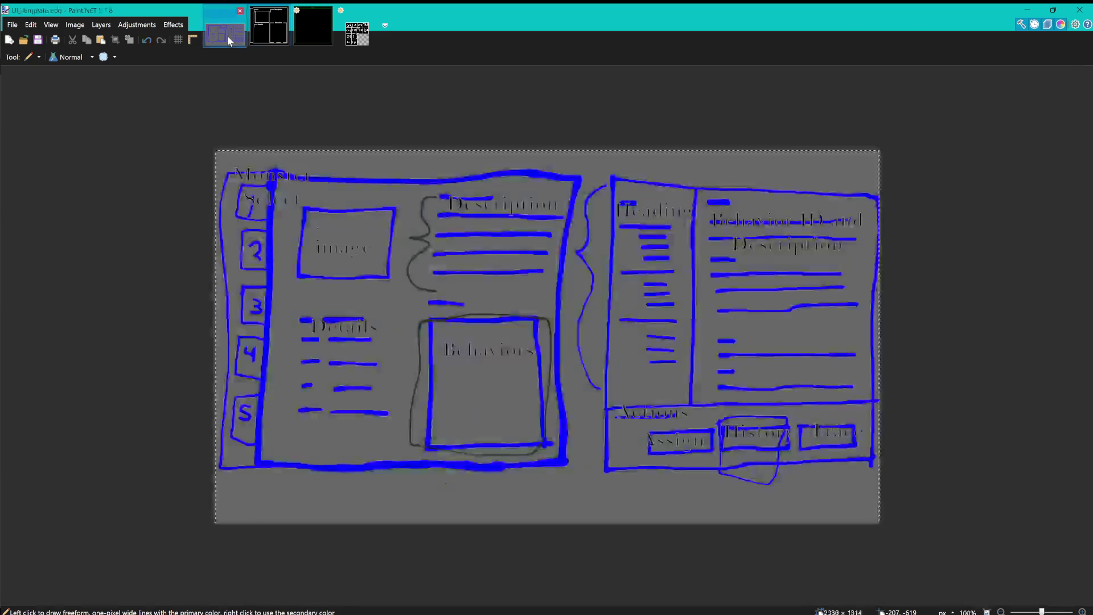
left_click(258, 36)
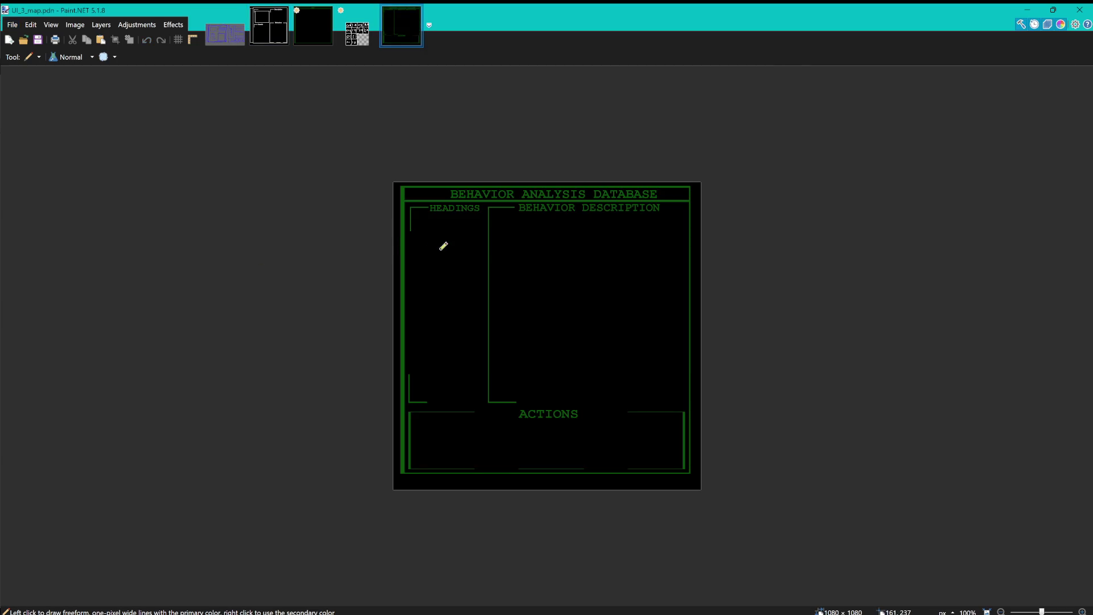
Reposition the database panel image in view and undo its most recent edit.
scroll(488, 268, "up", 3)
scroll(488, 268, "down", 3)
scroll(510, 265, "down", 2)
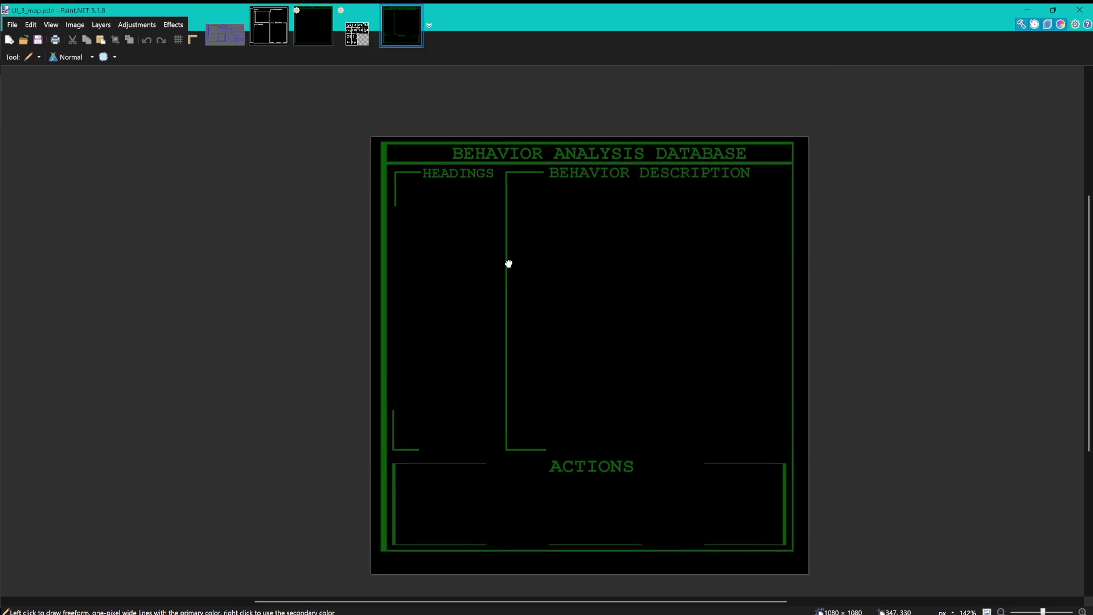
left_click_drag(489, 240, 456, 245)
scroll(456, 241, "down", 3)
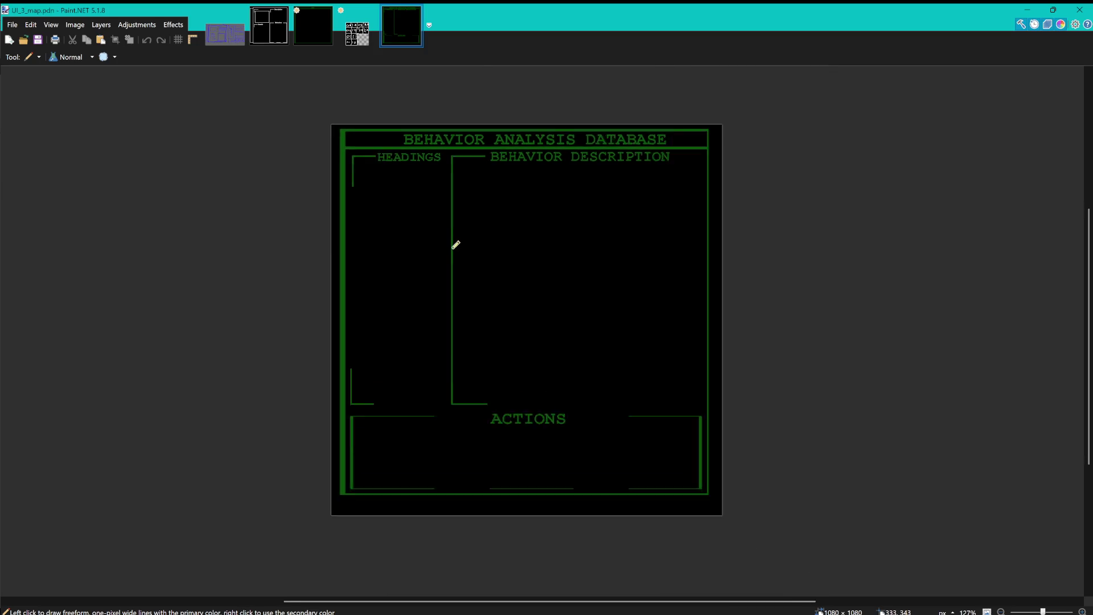
scroll(445, 245, "up", 3)
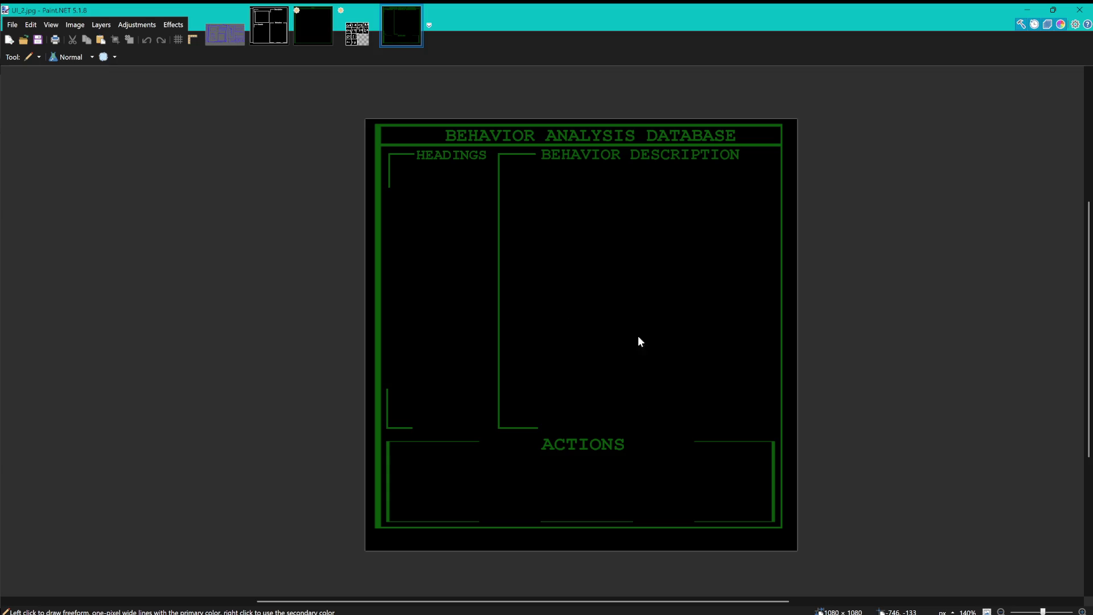
key("ctrl+z")
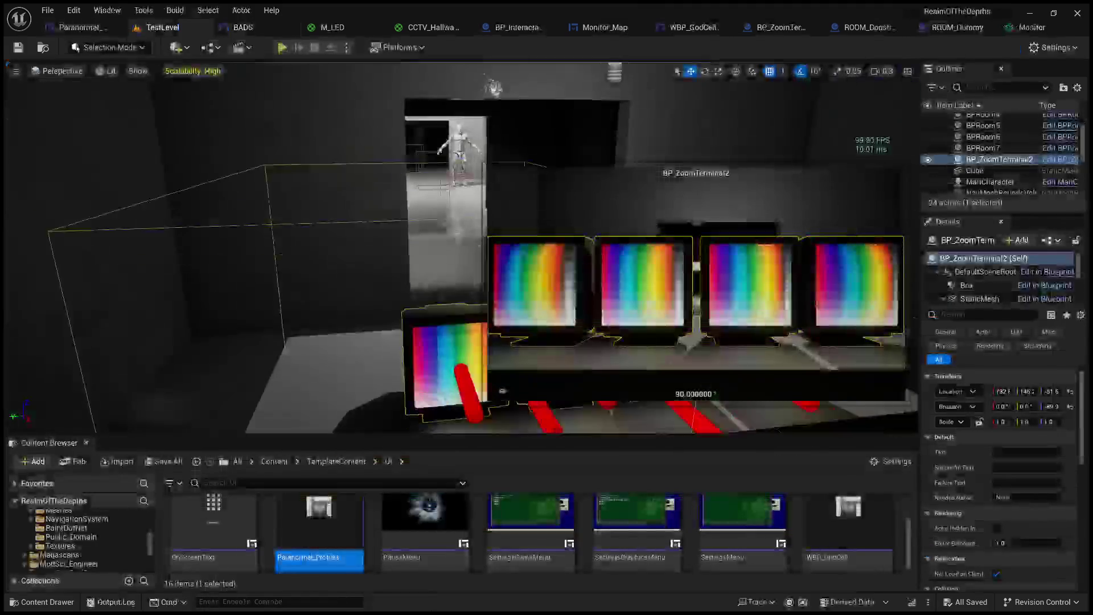
Select the UI_2 texture in the UI_Images folder, then start a new Play session.
left_click_drag(561, 435, 561, 182)
double_click(336, 310)
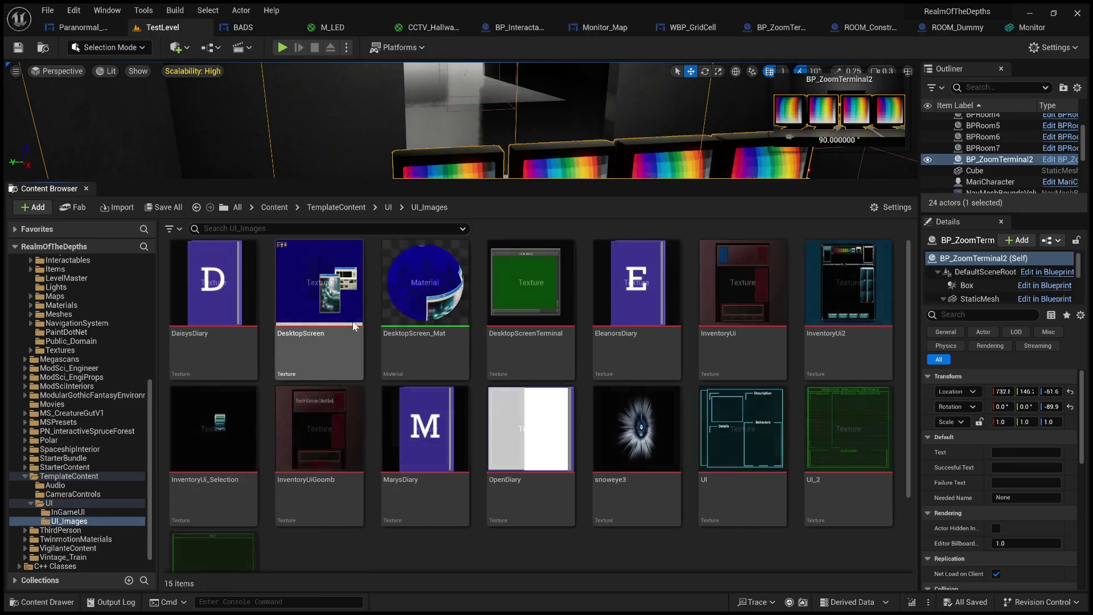
scroll(852, 415, "down", 2)
left_click(852, 415)
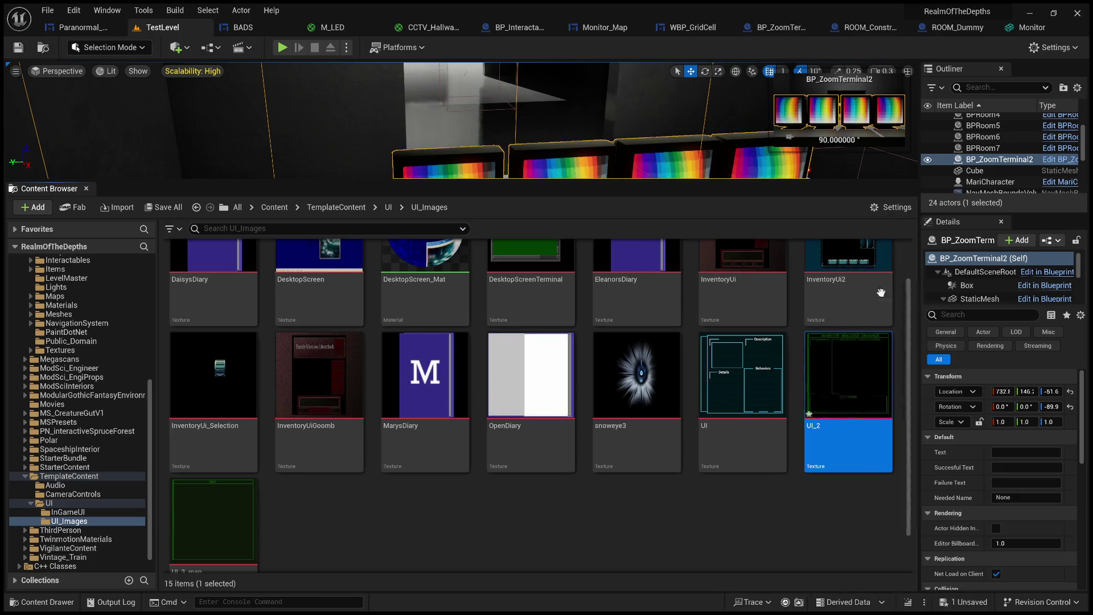
left_click_drag(809, 180, 808, 382)
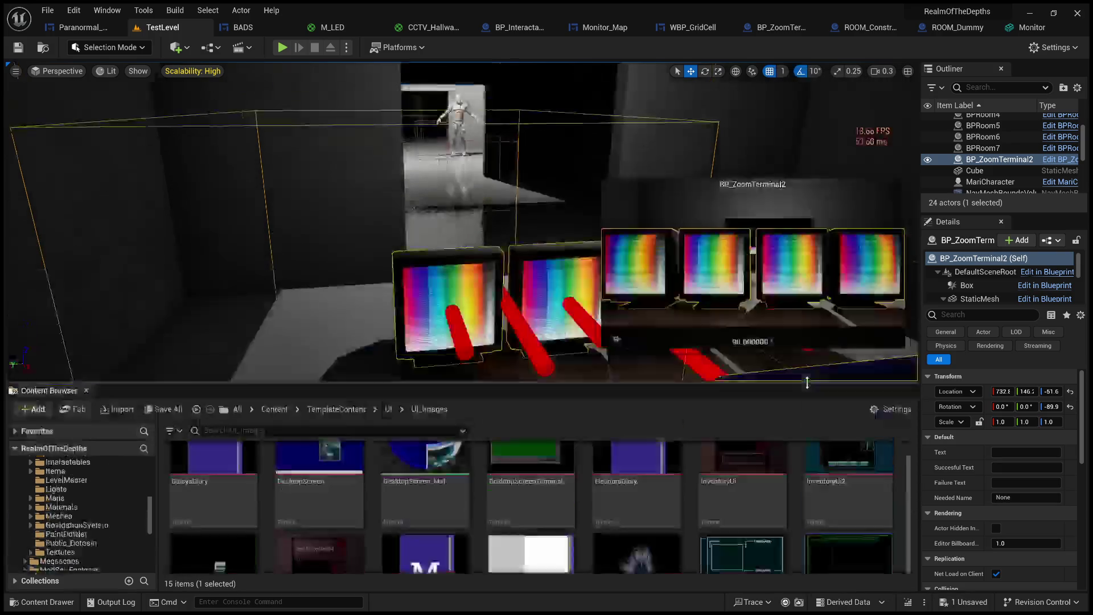
left_click(282, 47)
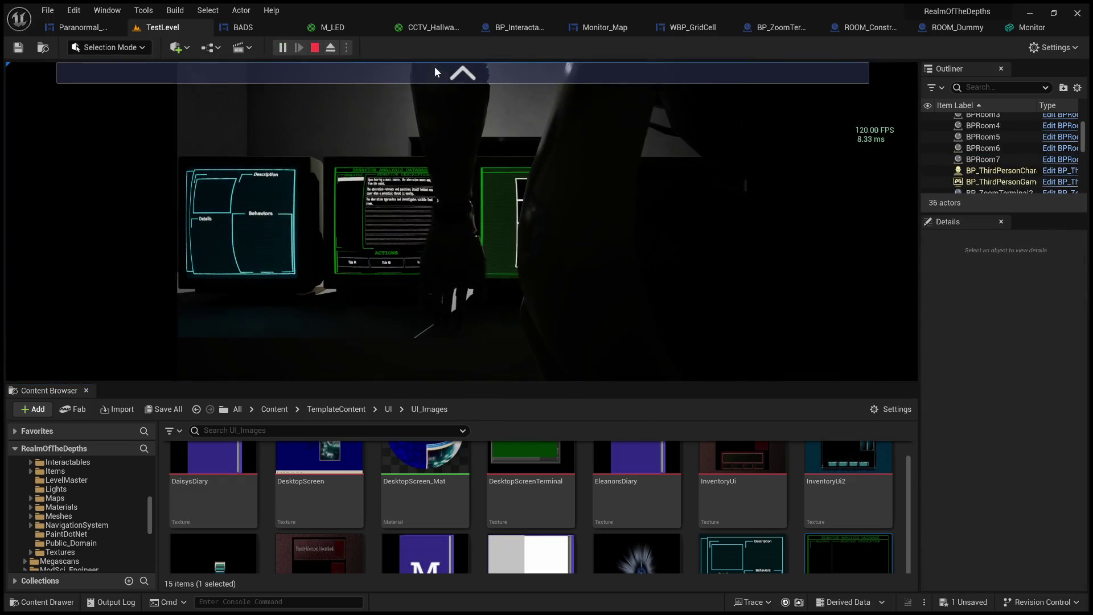
Zoom in on the terminal and bring the Behavior Analysis Database monitor up full screen.
left_click(435, 66)
left_click(501, 73)
left_click(874, 202)
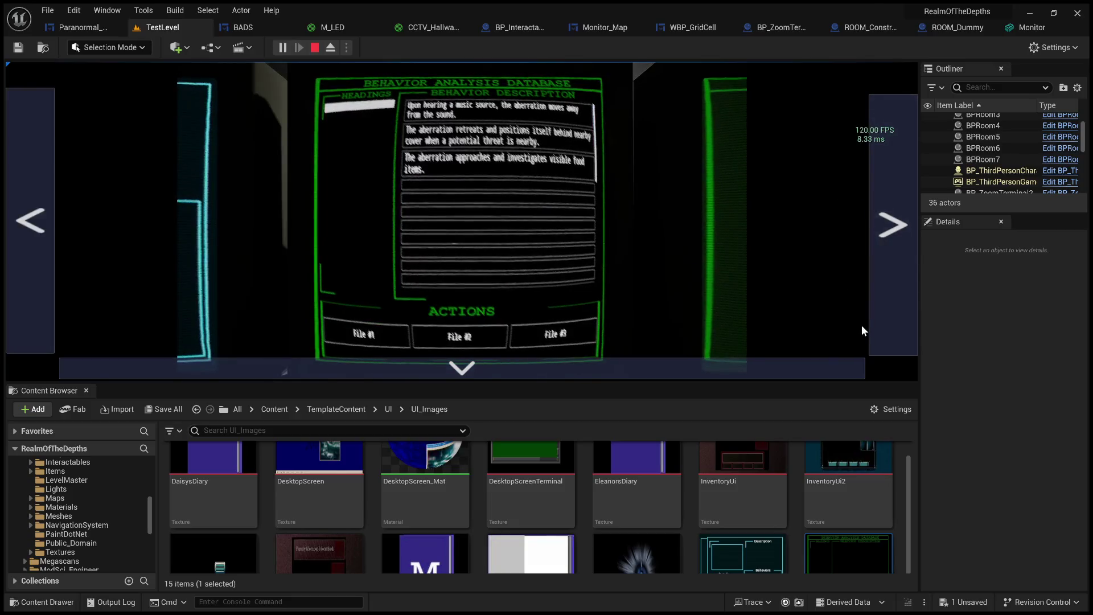
key("F11")
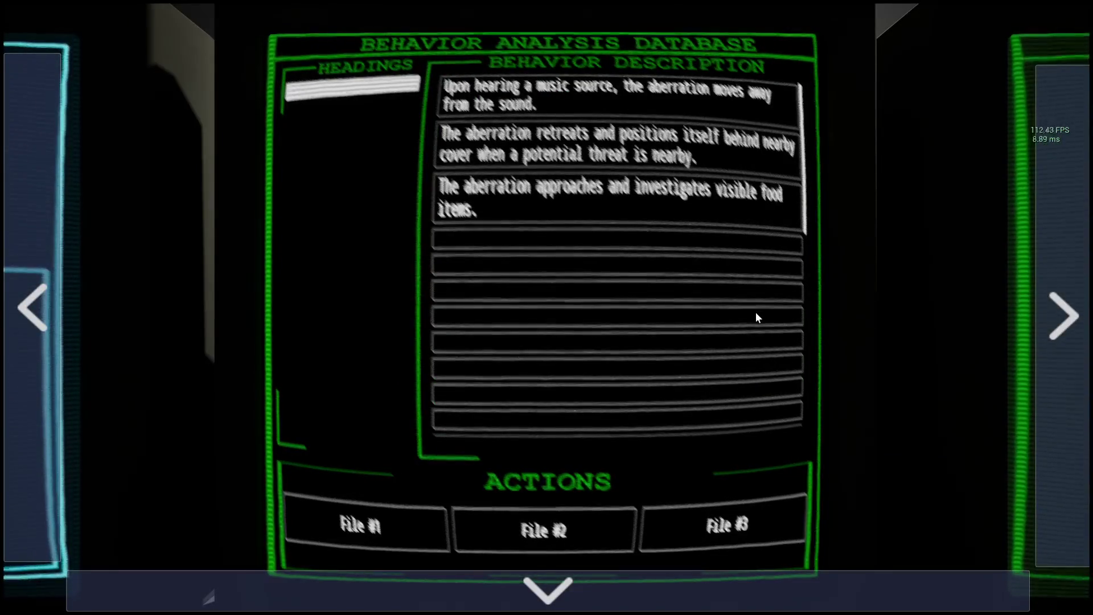
Cycle between the MAP, database and cyan Description monitors, ending back on the database screen.
left_click(1062, 241)
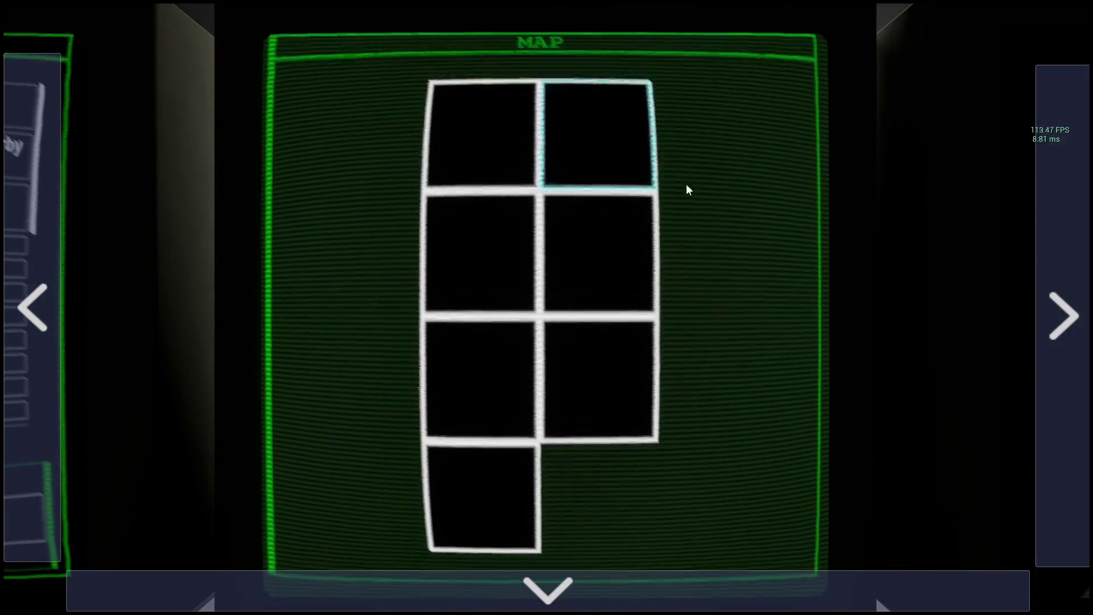
left_click(56, 259)
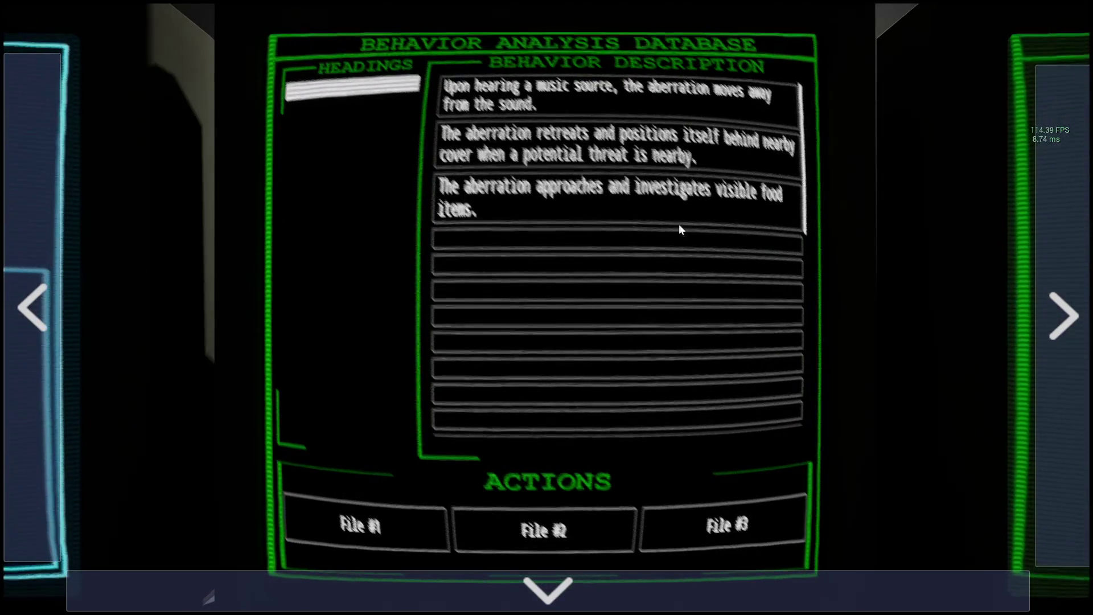
left_click(1033, 256)
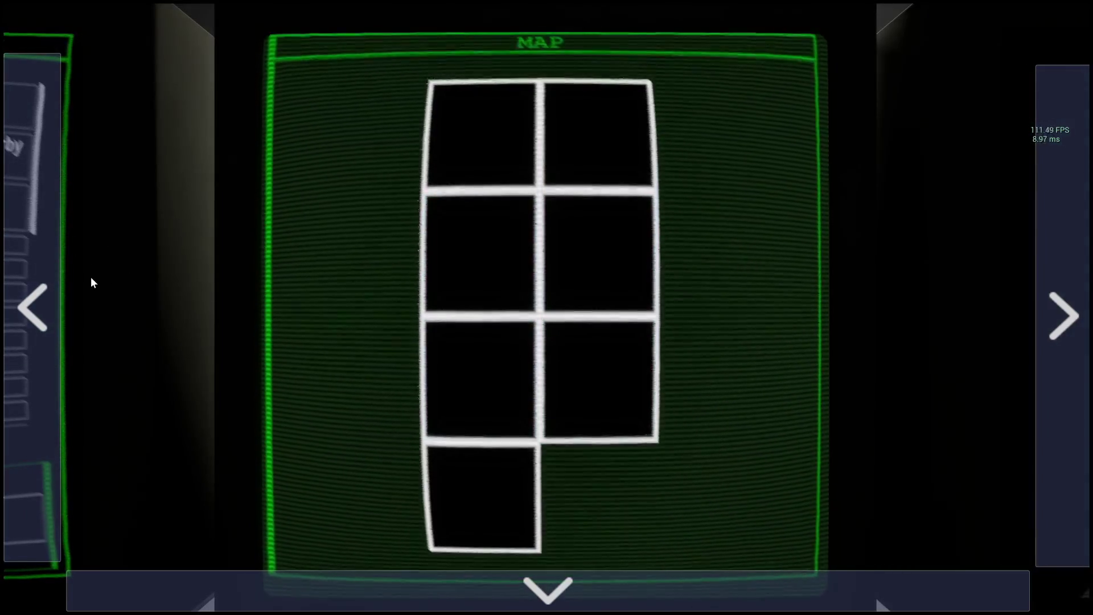
left_click(51, 292)
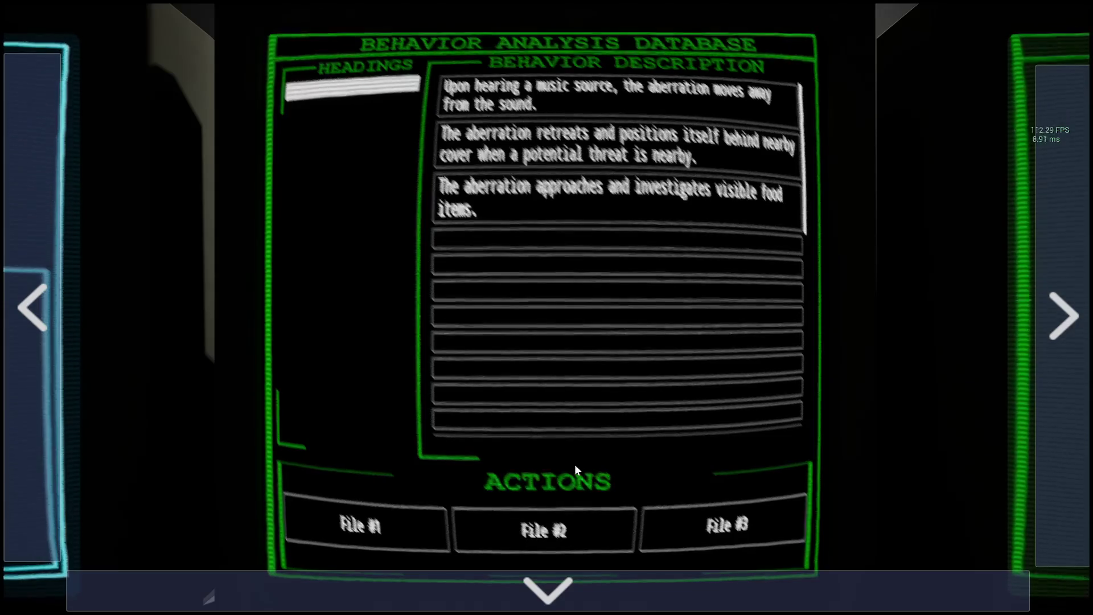
left_click(32, 271)
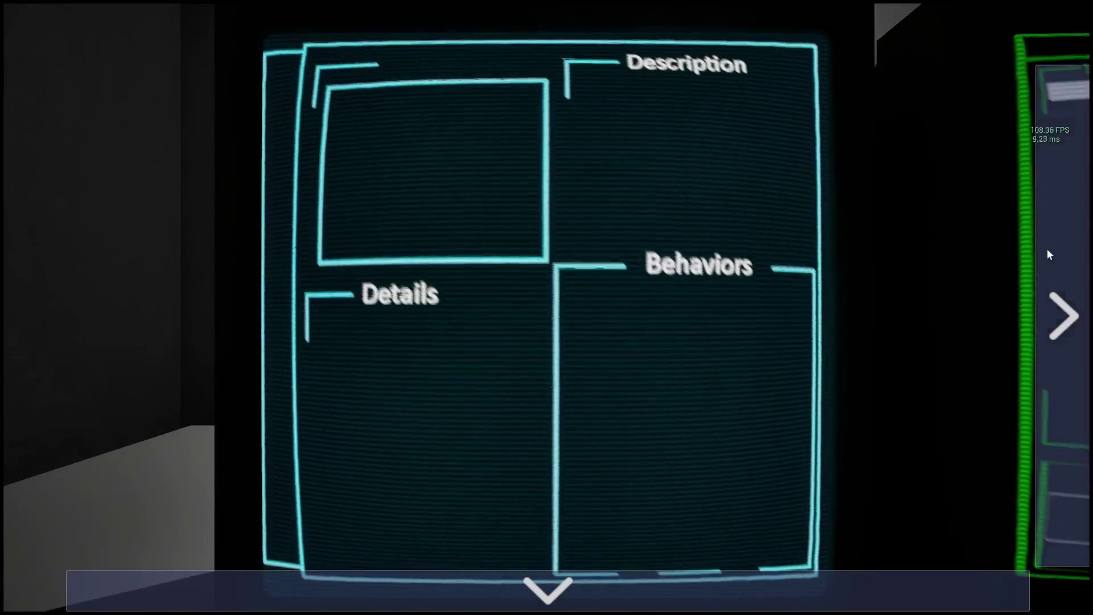
left_click(1039, 248)
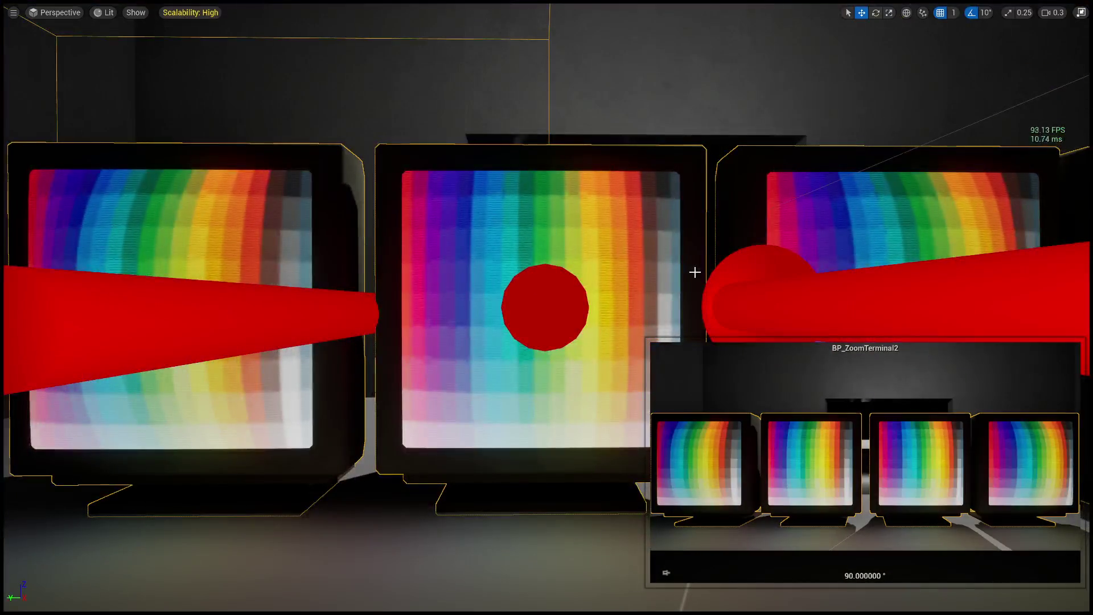
Exit immersive mode with F11 to restore the Outliner, Details and Content Browser panels.
key("F11")
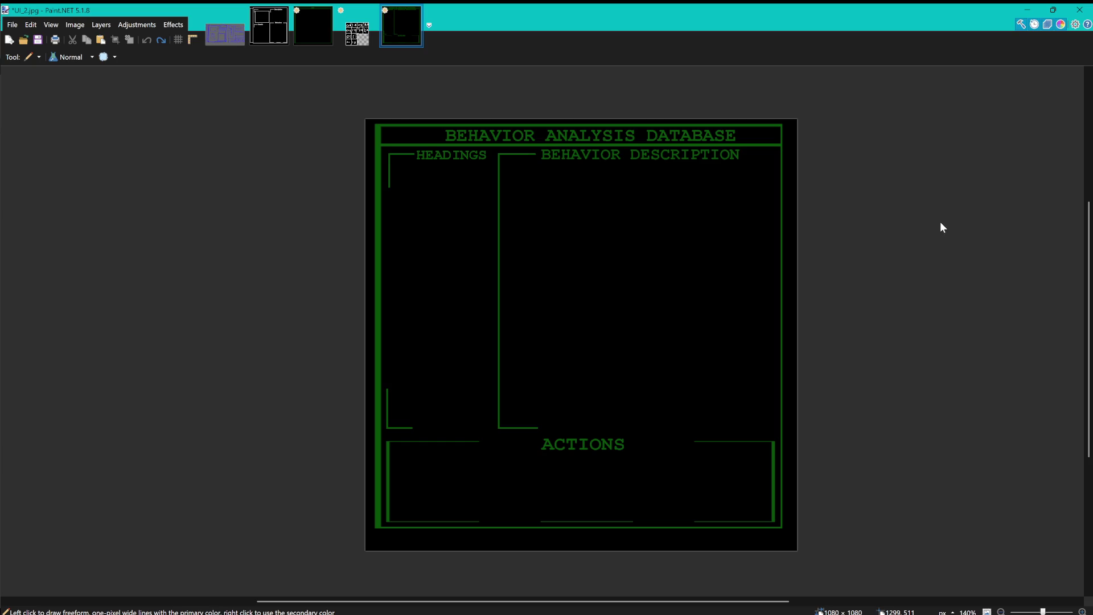
key("s")
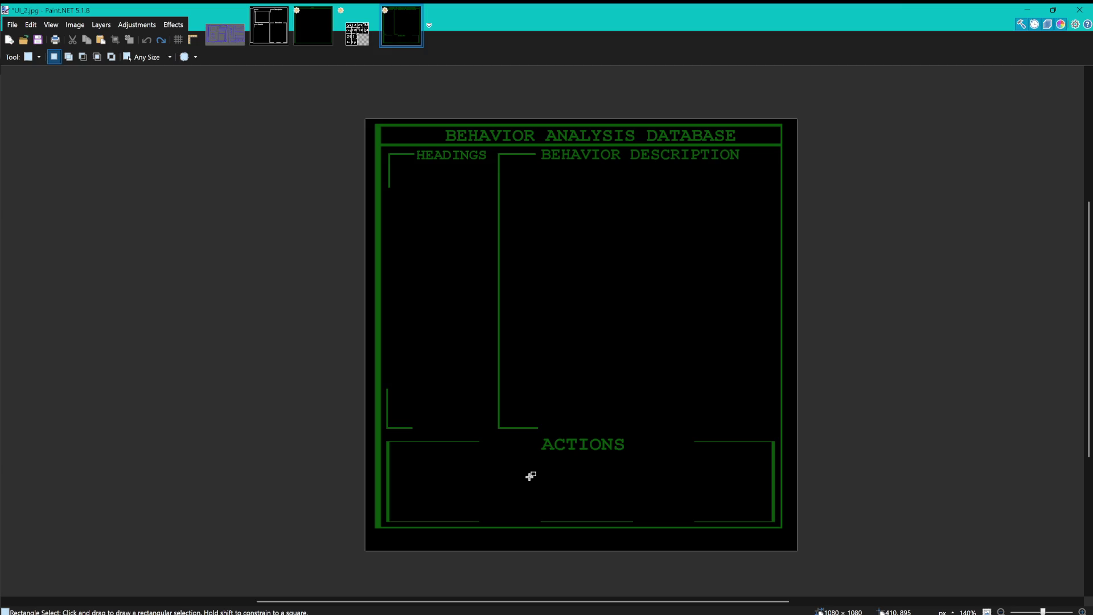
left_click_drag(529, 466, 638, 429)
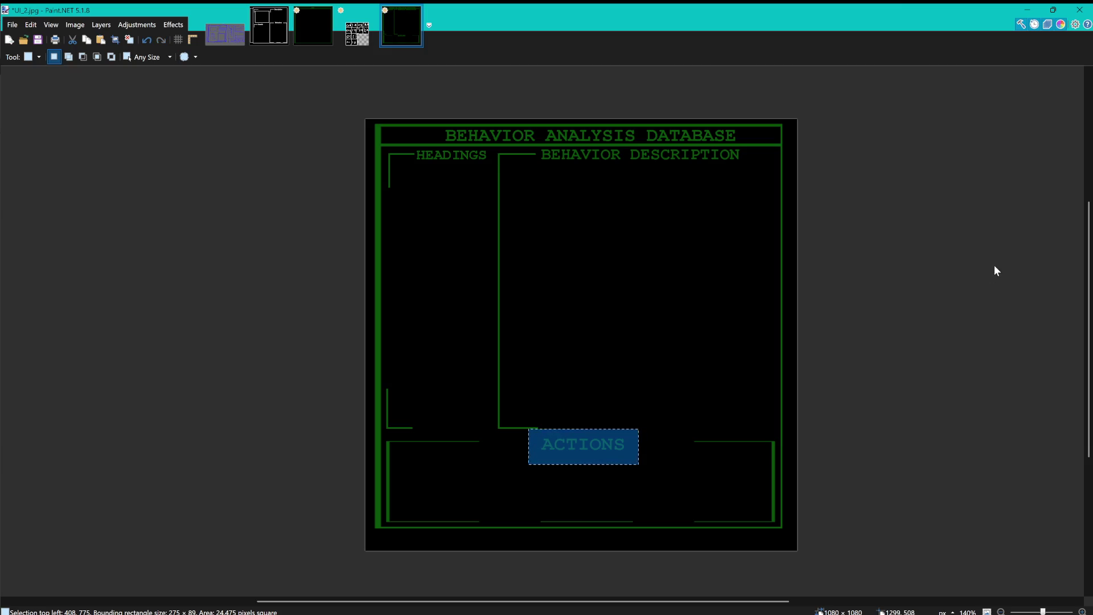
key("ctrl+z")
key("ctrl+y")
key("Delete")
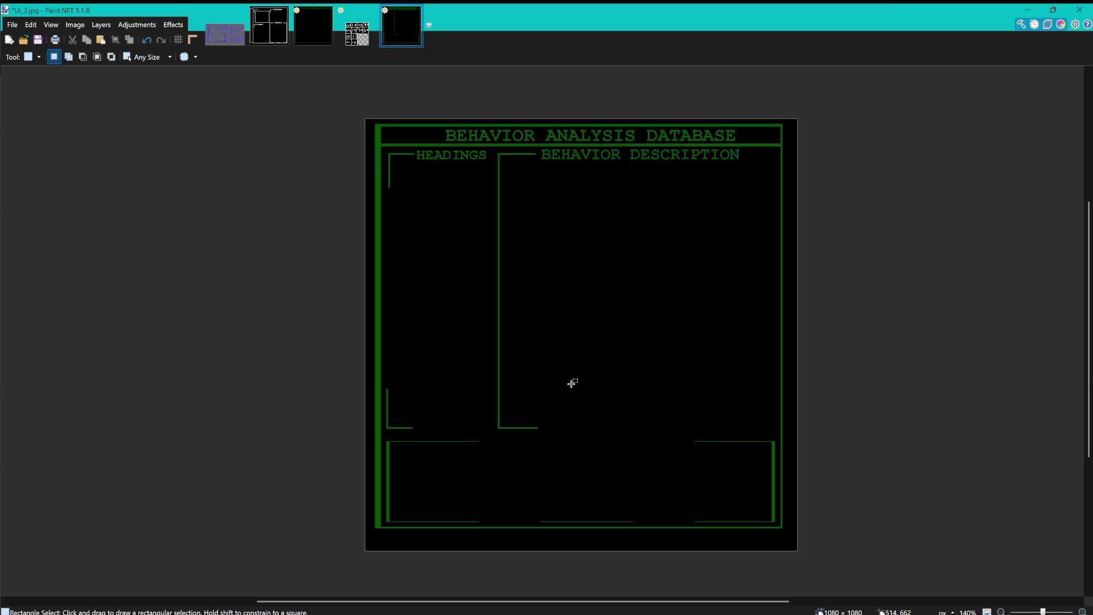
key("ctrl+v")
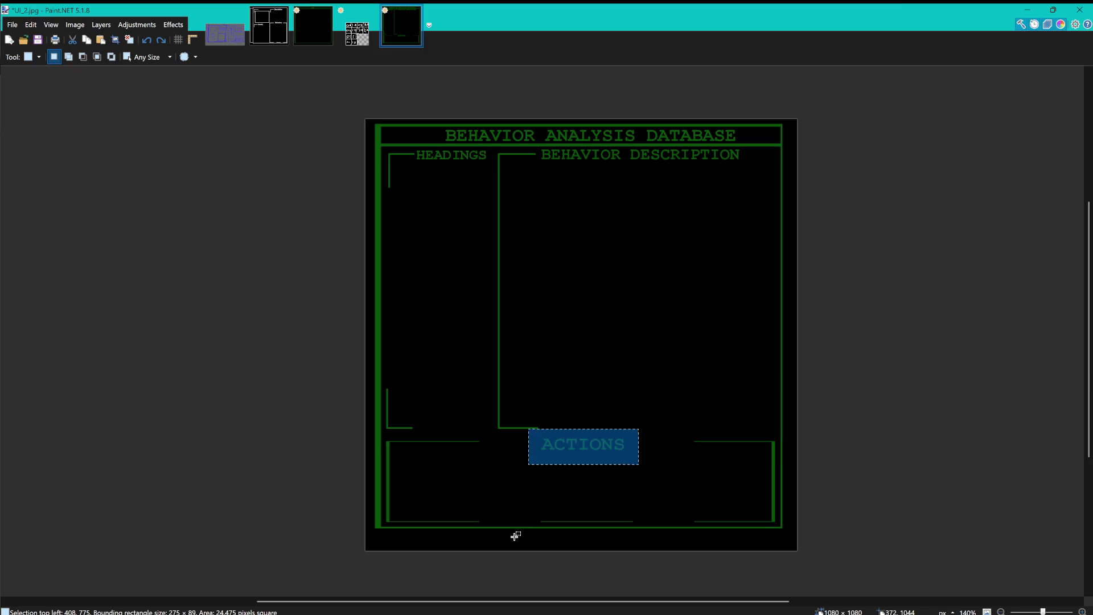
left_click(516, 536)
key("ctrl+a")
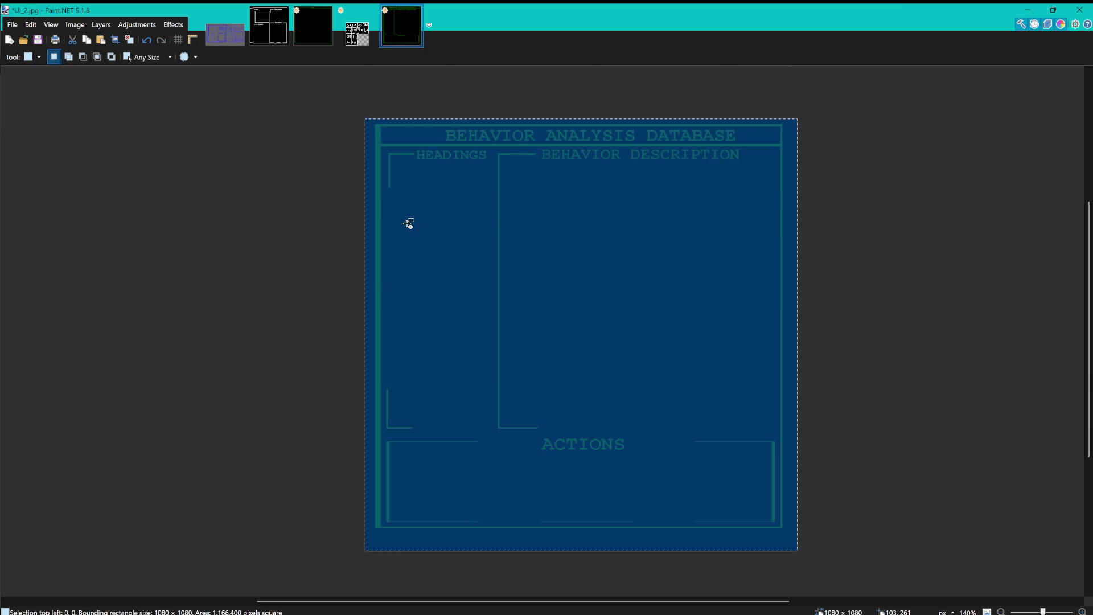
left_click(322, 262)
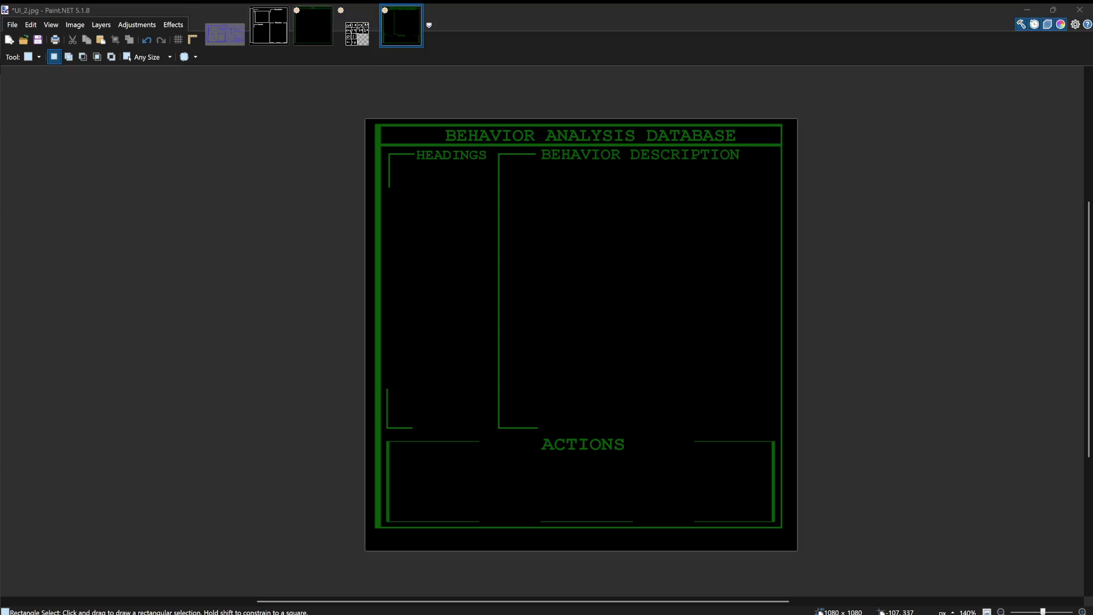
left_click(837, 537)
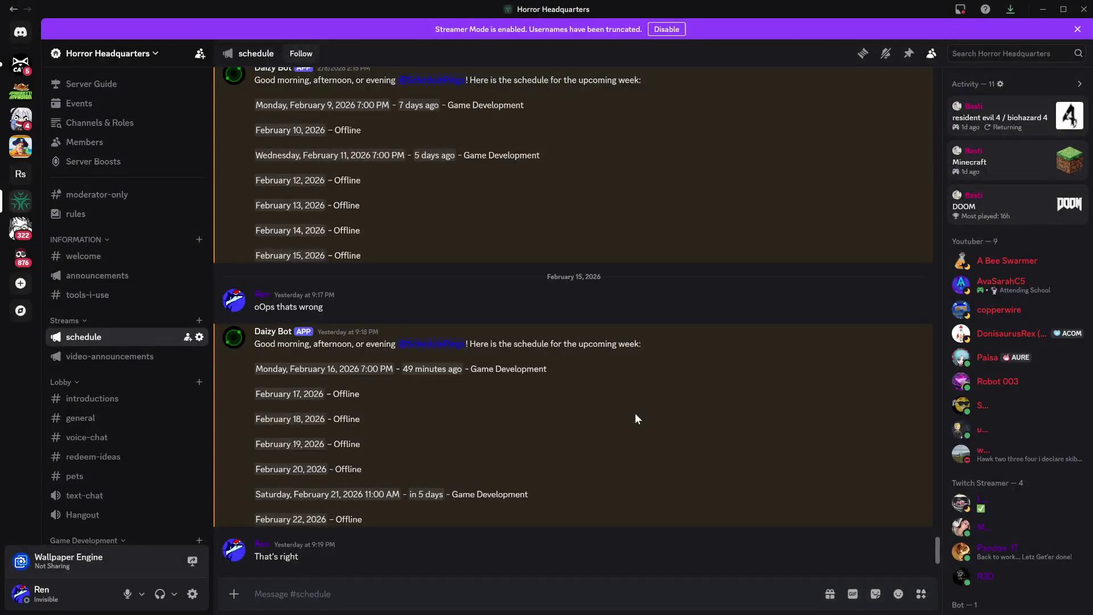
Highlight lines of the #schedule post, including Saturday February 21, then minimize Discord.
left_click_drag(398, 519, 333, 494)
left_click_drag(272, 373, 250, 367)
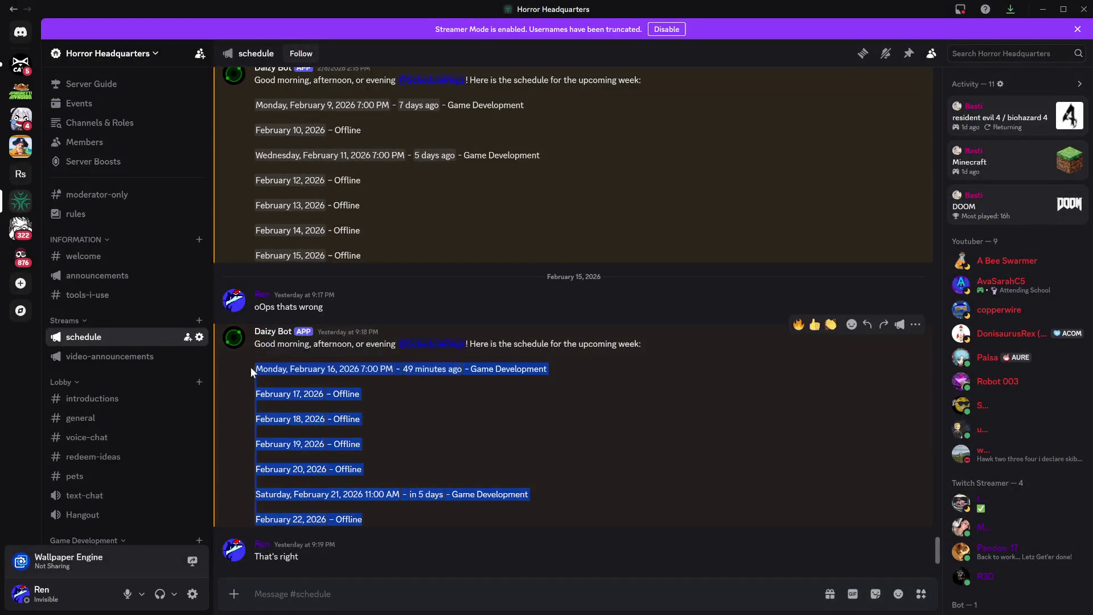
left_click(532, 480)
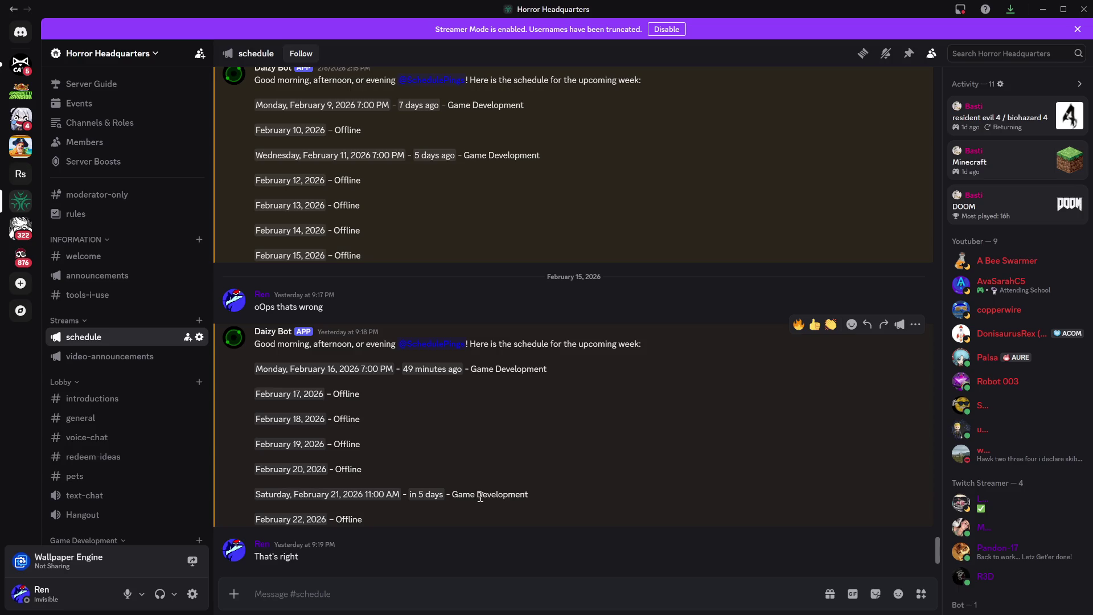
left_click_drag(537, 492, 254, 494)
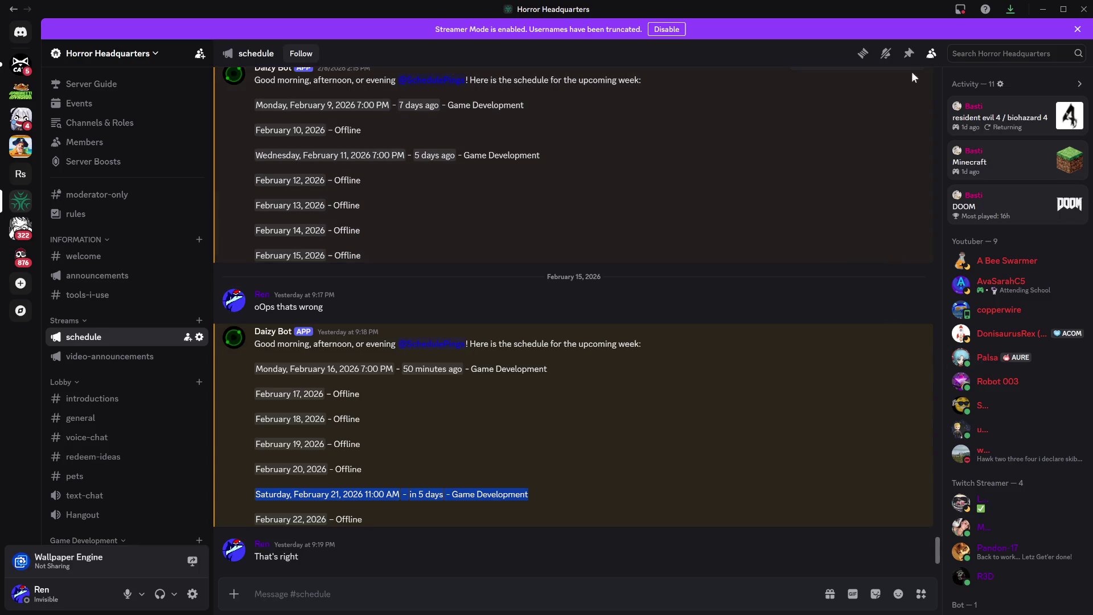
left_click(1043, 9)
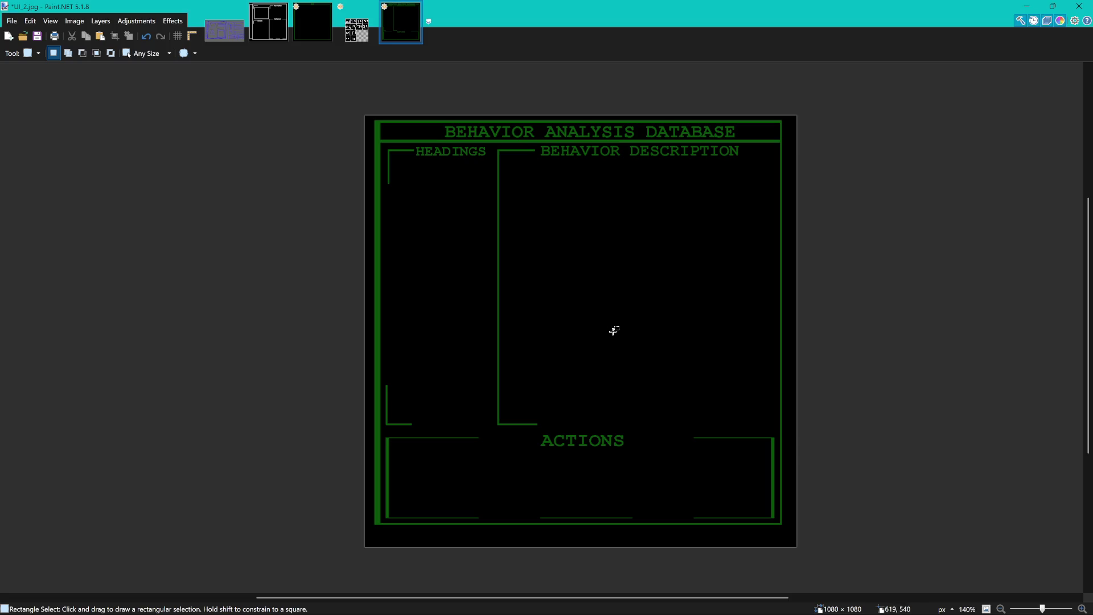
Erase the ACTIONS label from UI_2, save the image, and minimize Paint.NET.
mouse_move(530, 436)
left_mouse_down()
mouse_move(630, 446)
mouse_move(528, 434)
left_mouse_up()
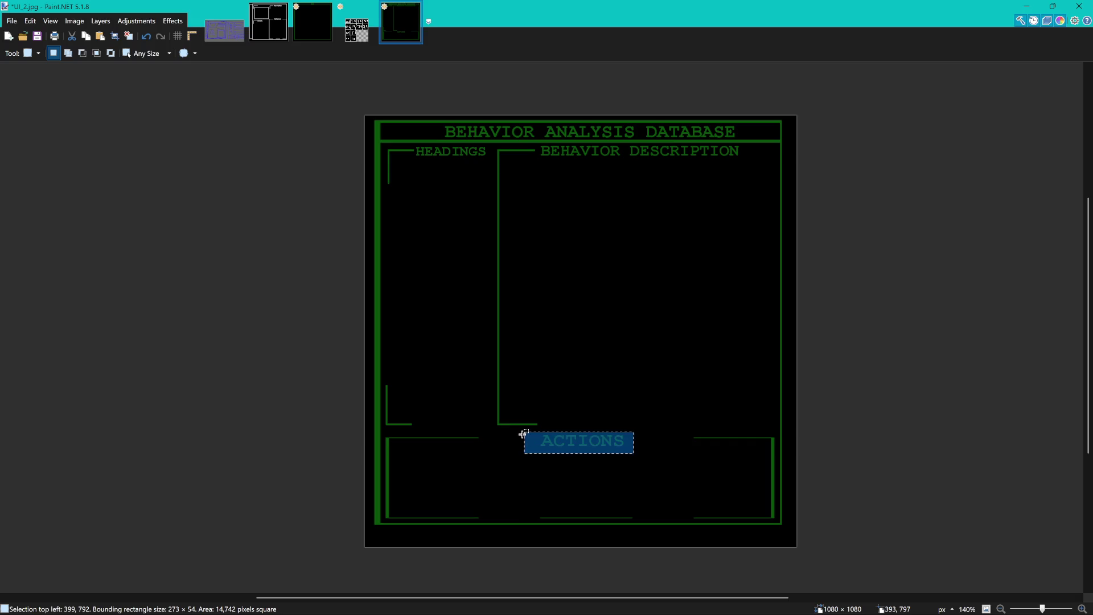
key("Delete")
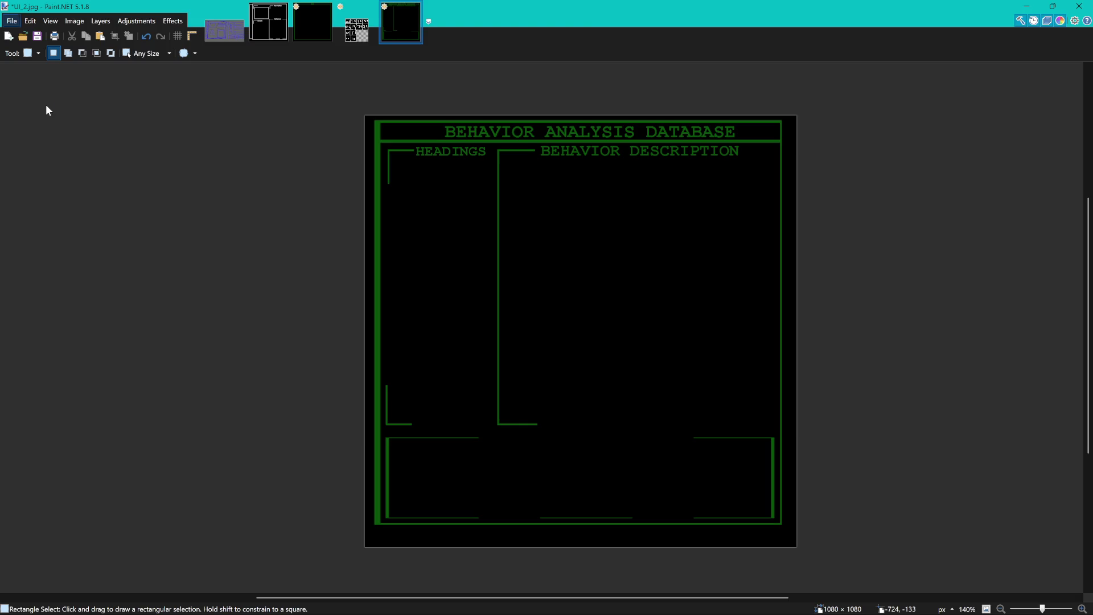
key("ctrl+s")
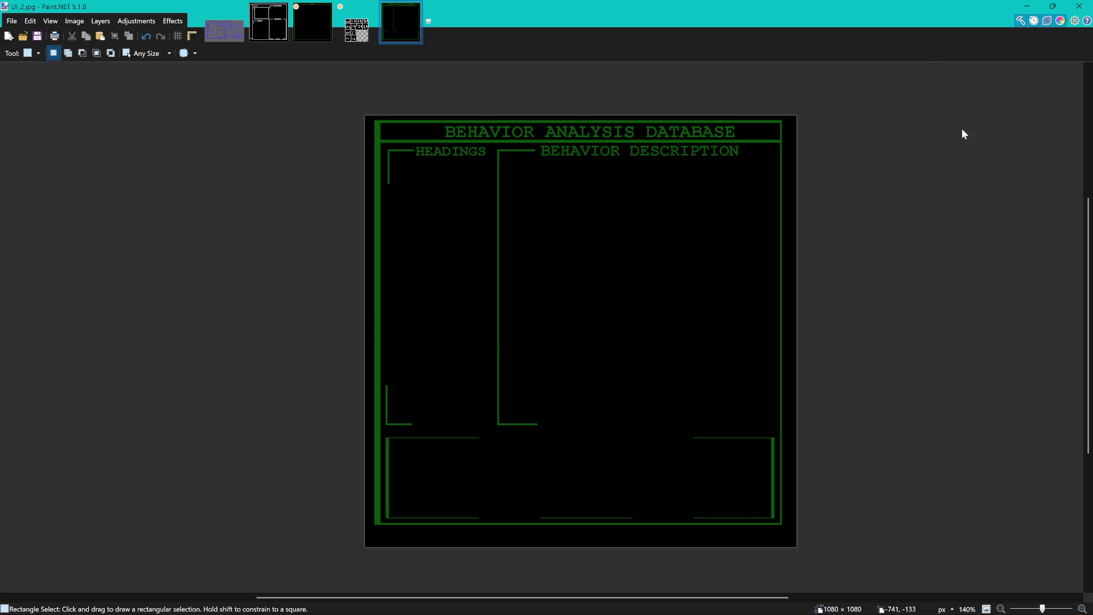
left_click(583, 352)
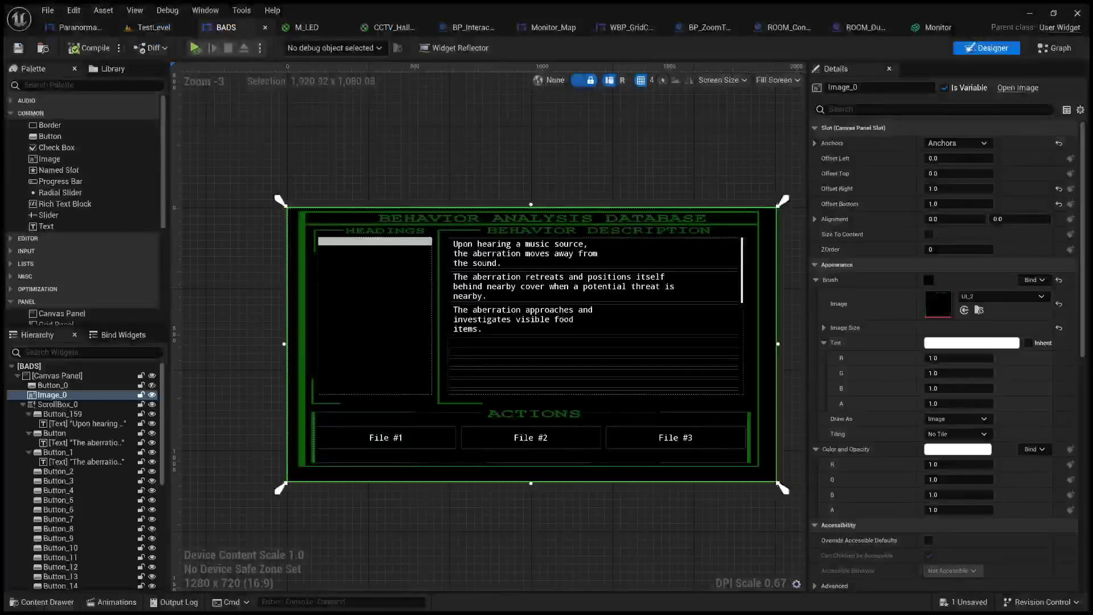
left_click(1027, 7)
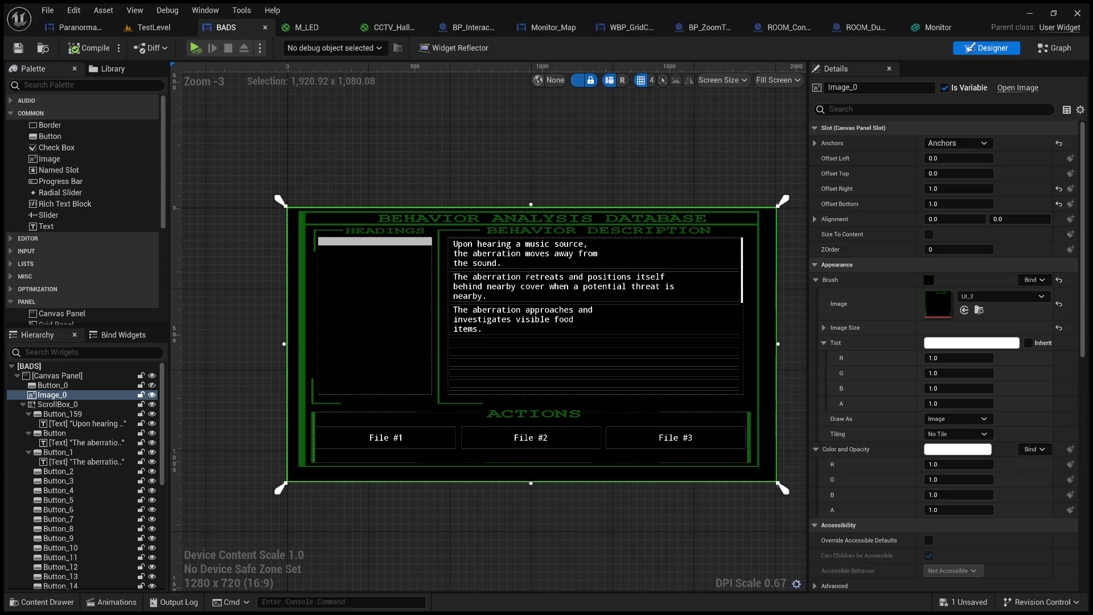
Alt+Tab from the Unreal Editor over to the GIMP window with UI_2.jpg.
key("alt+Tab")
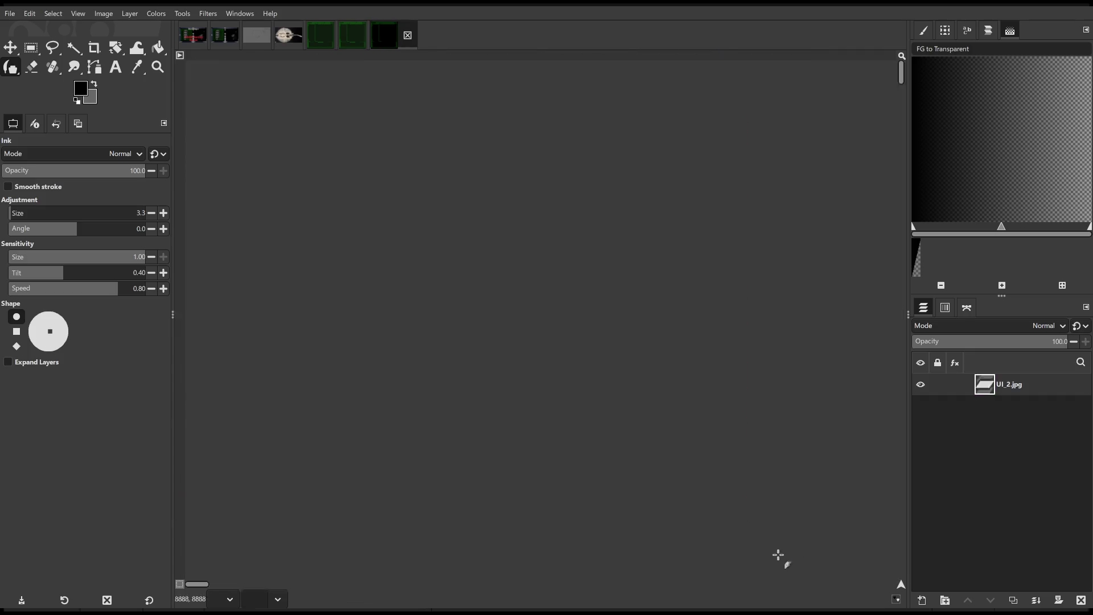
Add a new layer and bucket-fill it with the green sampled from the UI_2 border.
left_click(922, 600, "shift")
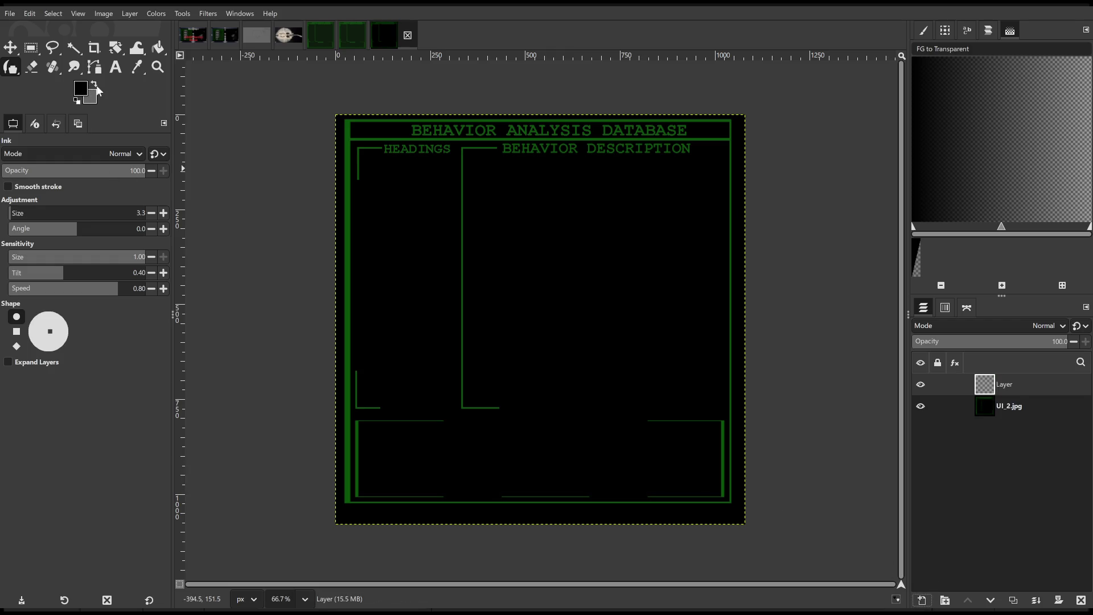
left_click(136, 71)
left_click(939, 406)
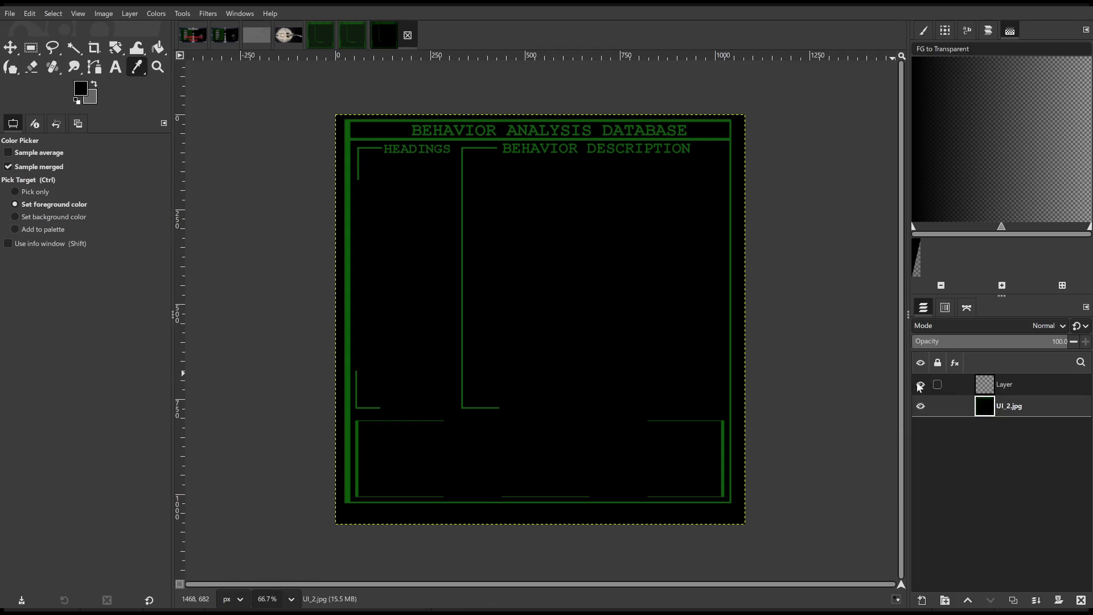
left_click(598, 138)
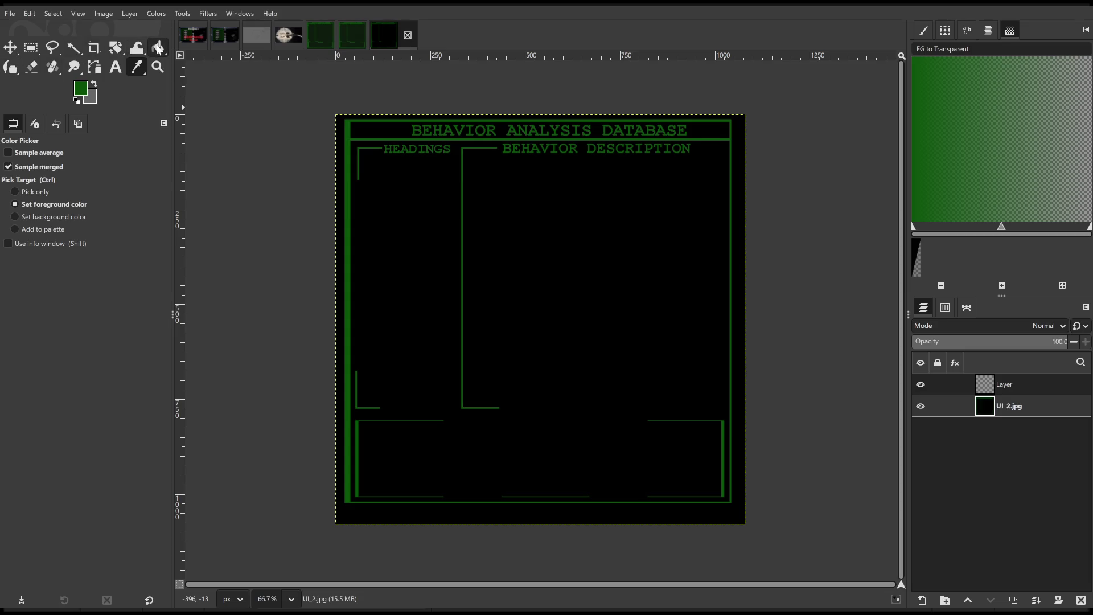
left_click(158, 48)
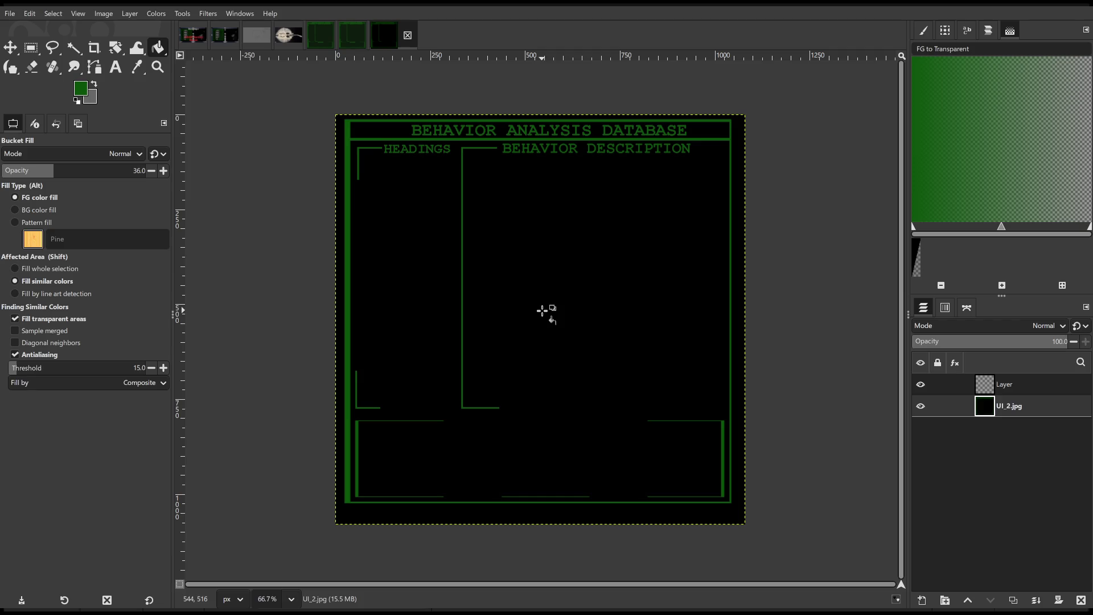
left_click(1008, 389)
left_click(557, 314)
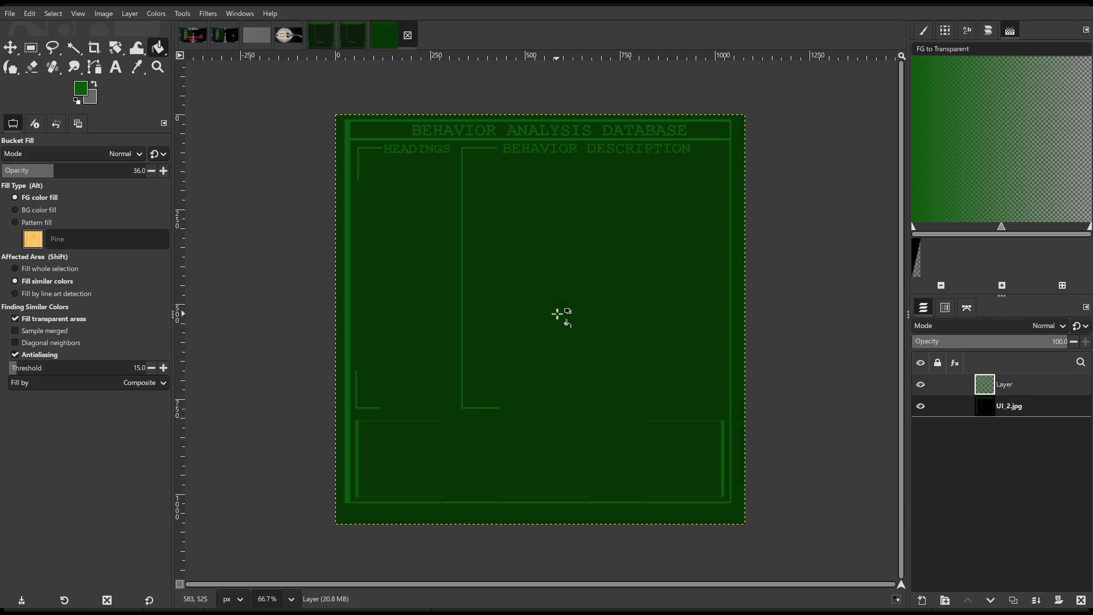
Lower the green layer's opacity to 21 and overwrite UI_2.jpg with the export.
mouse_move(962, 340)
left_mouse_down()
mouse_move(927, 340)
mouse_move(944, 334)
left_mouse_up()
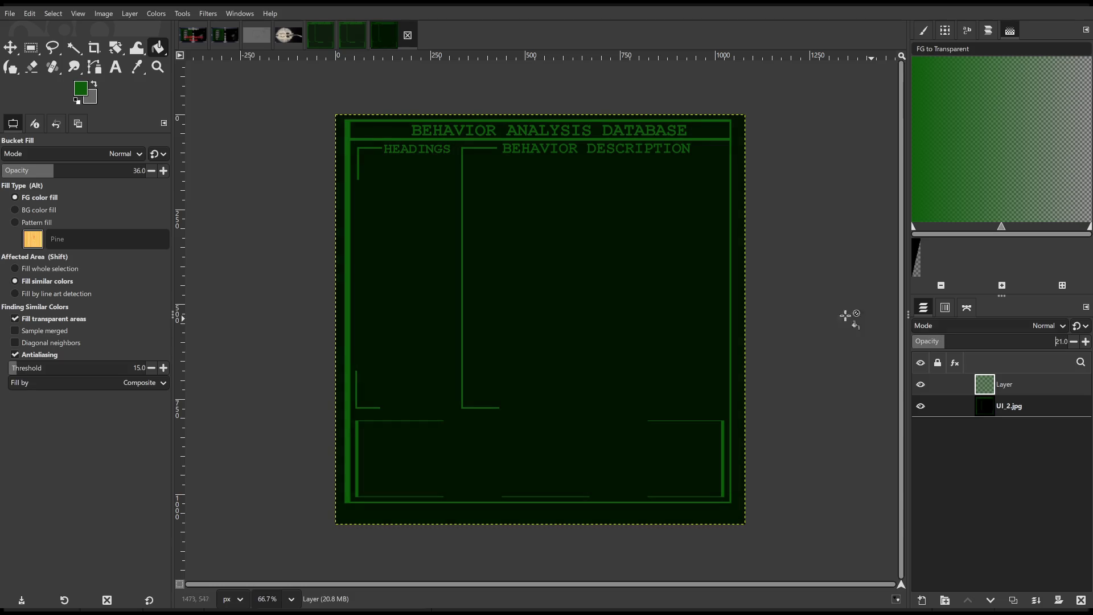
left_click(31, 48)
left_click(276, 181)
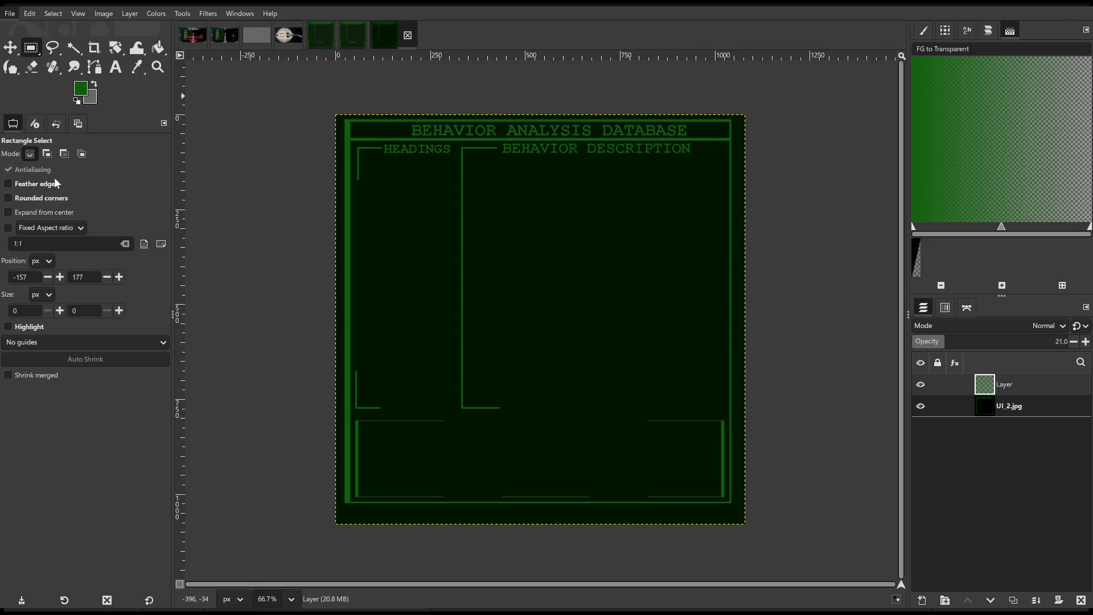
key("ctrl+e")
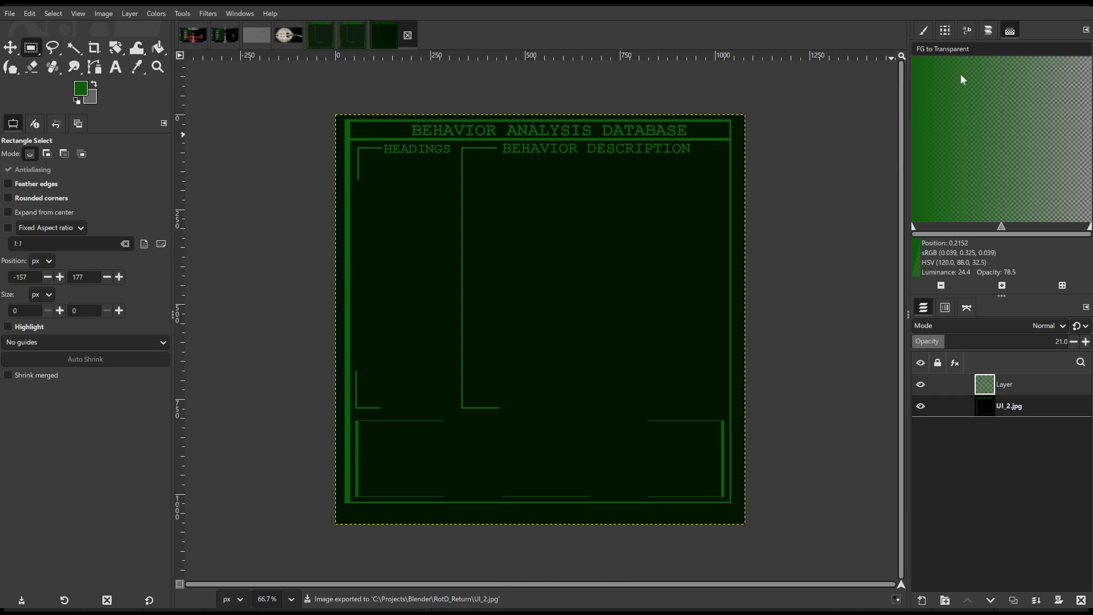
left_click(1024, 8)
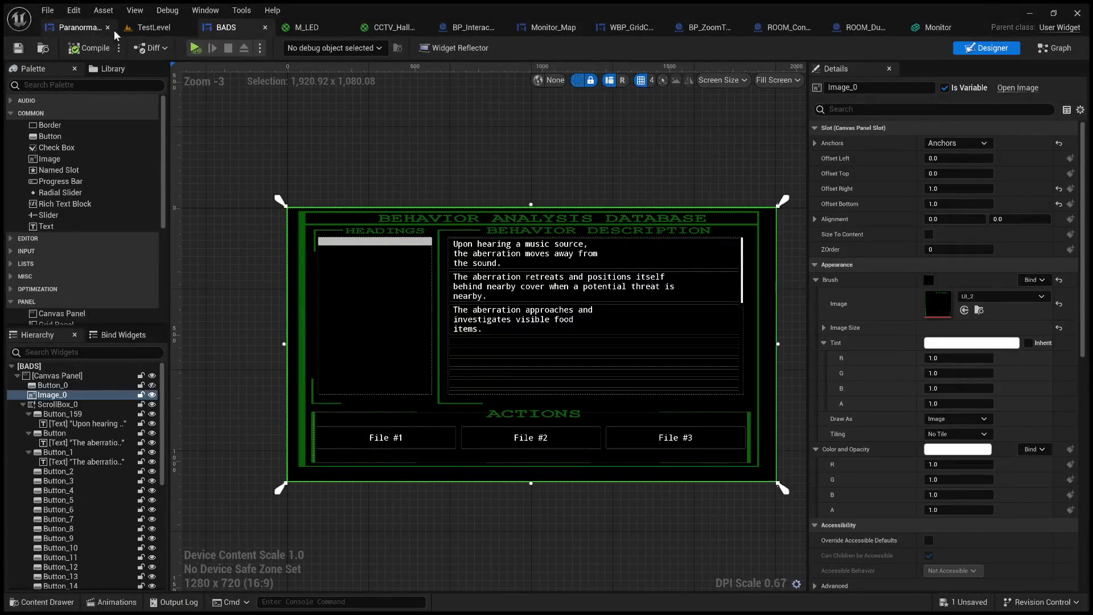
Check the green-tinted UI_2 texture in TestLevel's enlarged Content Browser, then return to BADS.
left_click(152, 27)
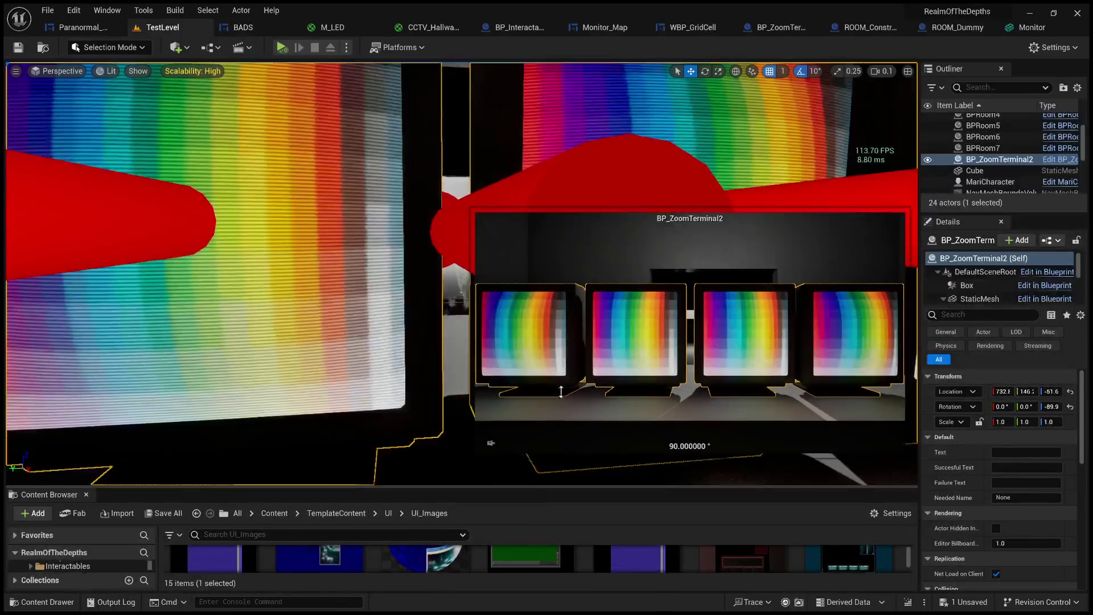
left_click_drag(557, 428, 605, 240)
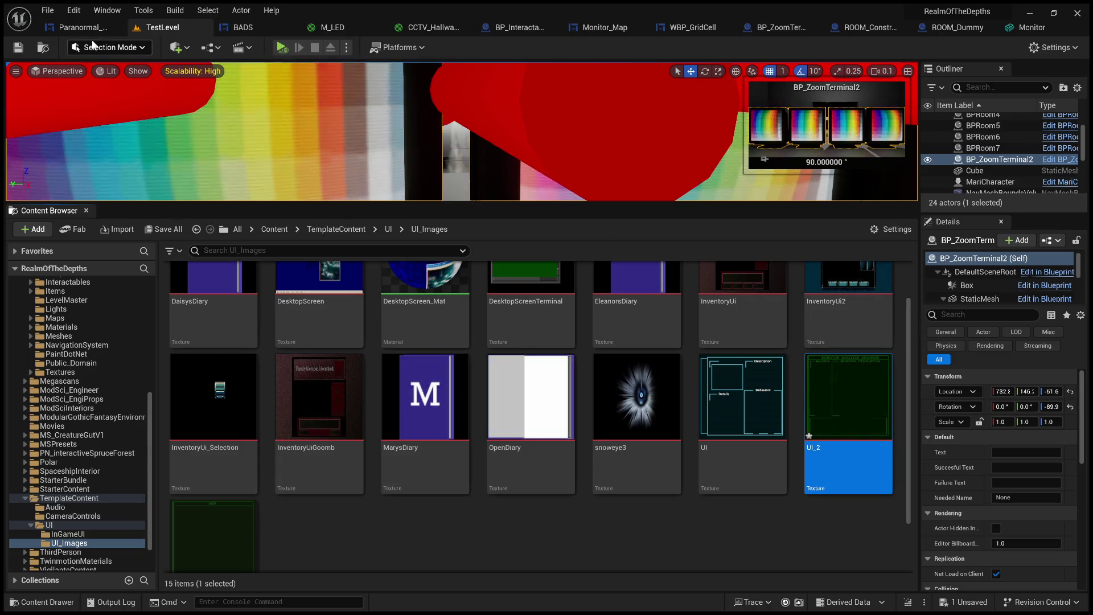
left_click(239, 27)
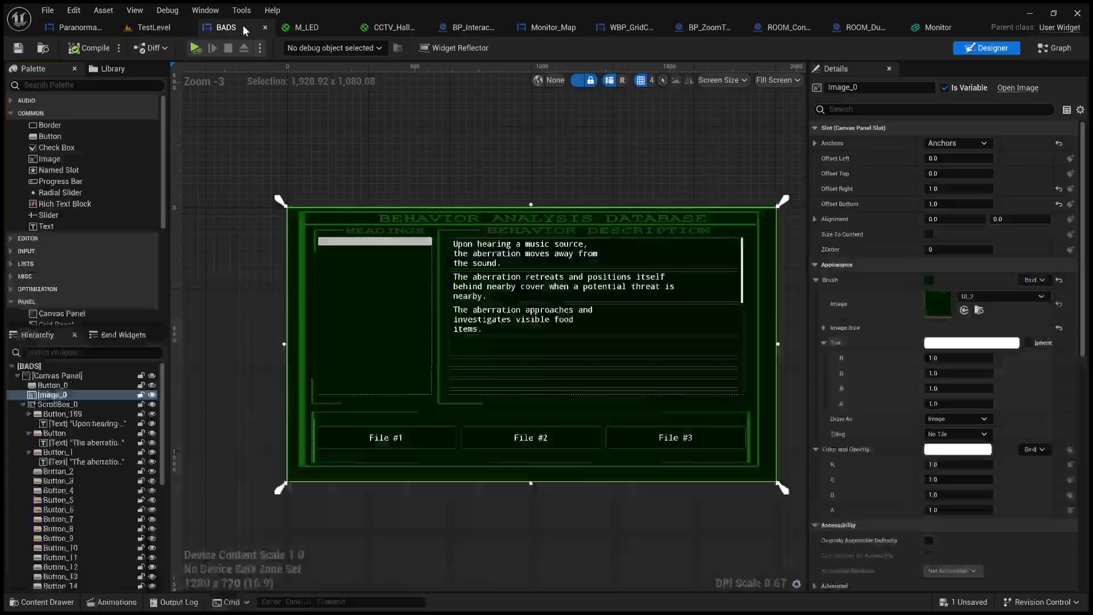
Collapse ScrollBox_0's children in the BADS Hierarchy.
scroll(780, 488, "down", 1)
scroll(501, 454, "up", 2)
scroll(501, 455, "down", 2)
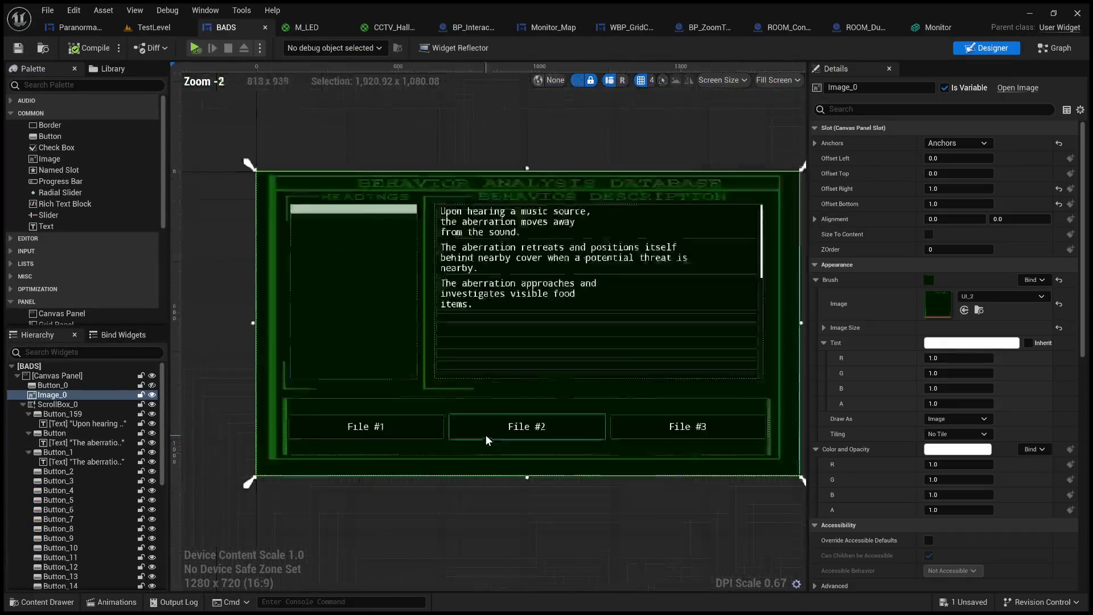
left_click(23, 405)
left_click(53, 395)
Add a Text block to the canvas, anchored and placed just above the File #1–#3 buttons.
mouse_move(45, 226)
left_mouse_down()
mouse_move(515, 429)
mouse_move(473, 407)
mouse_move(480, 402)
left_mouse_up()
scroll(473, 421, "down", 4)
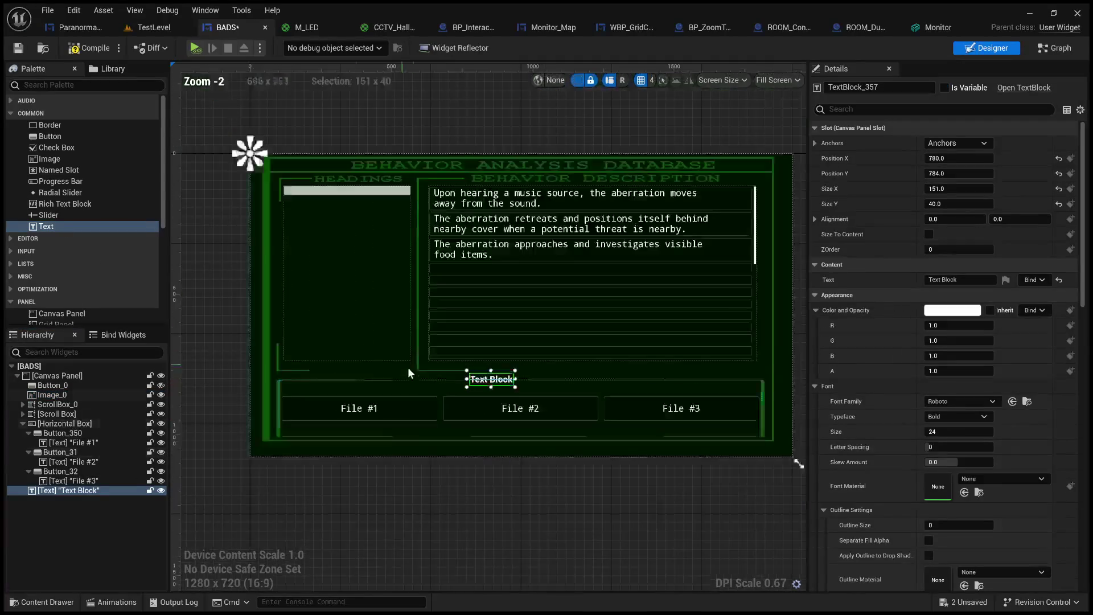
mouse_move(261, 162)
left_mouse_down()
mouse_move(716, 477)
mouse_move(799, 457)
mouse_move(770, 443)
left_mouse_up()
mouse_move(251, 147)
left_mouse_down()
mouse_move(261, 162)
mouse_move(262, 379)
mouse_move(279, 382)
left_mouse_up()
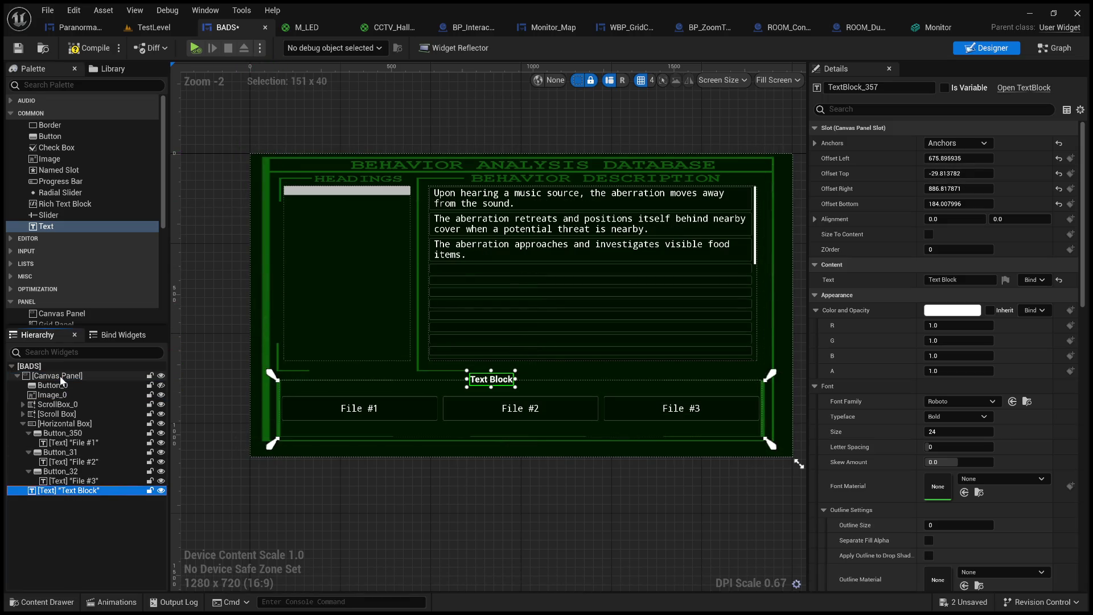
scroll(462, 421, "up", 5)
mouse_move(517, 325)
left_mouse_down()
mouse_move(542, 349)
mouse_move(455, 349)
mouse_move(479, 334)
mouse_move(577, 334)
mouse_move(580, 322)
left_mouse_up()
scroll(586, 343, "down", 4)
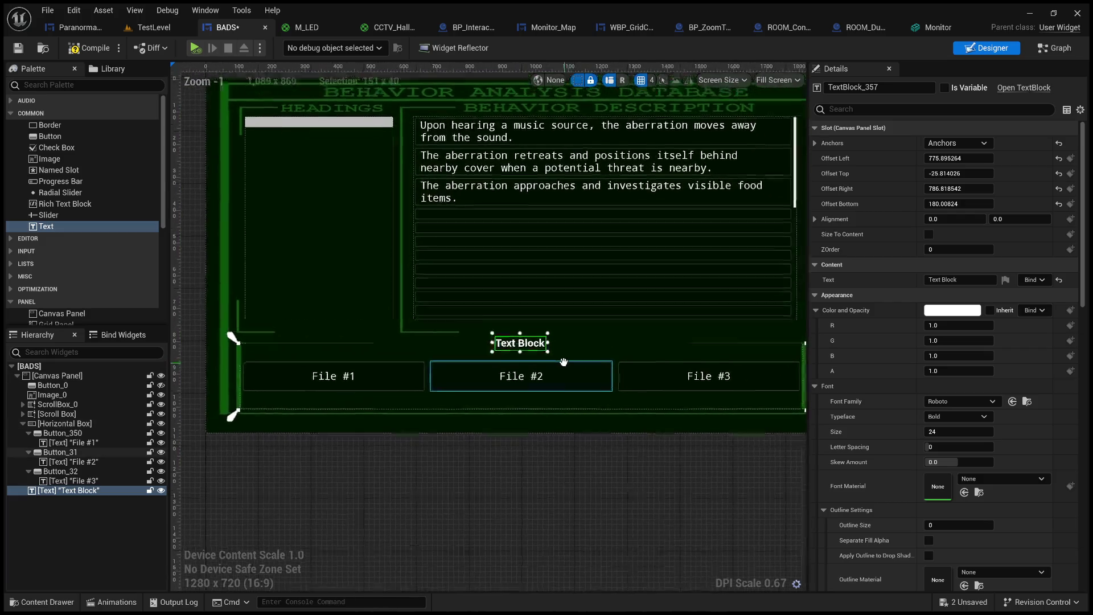
Make the new text block read 'CASE FILES' in a plain, non-bold font.
left_click(968, 279)
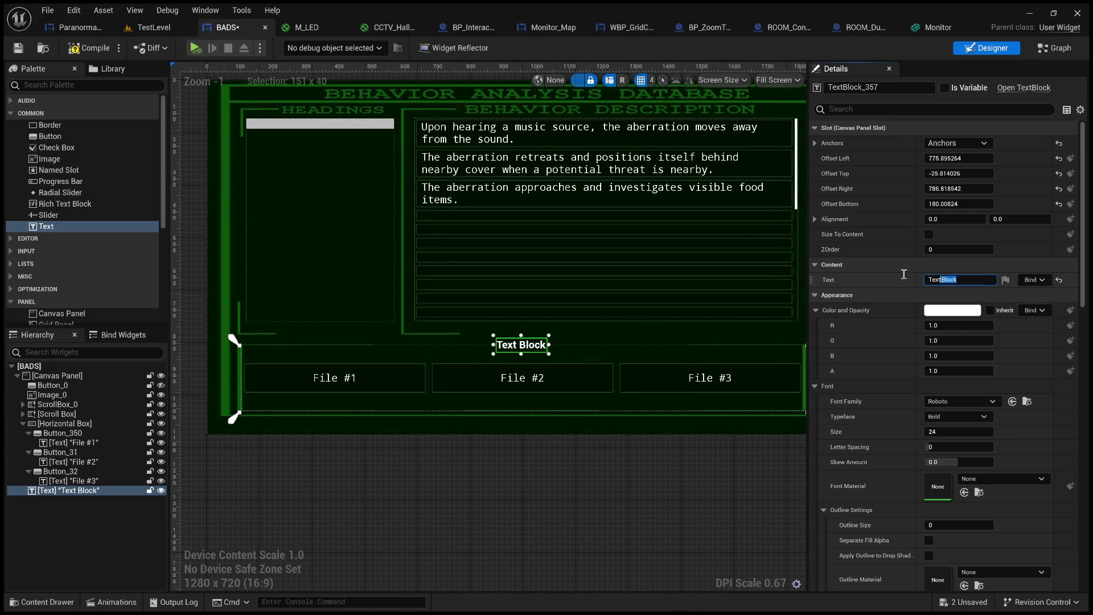
type("CAD")
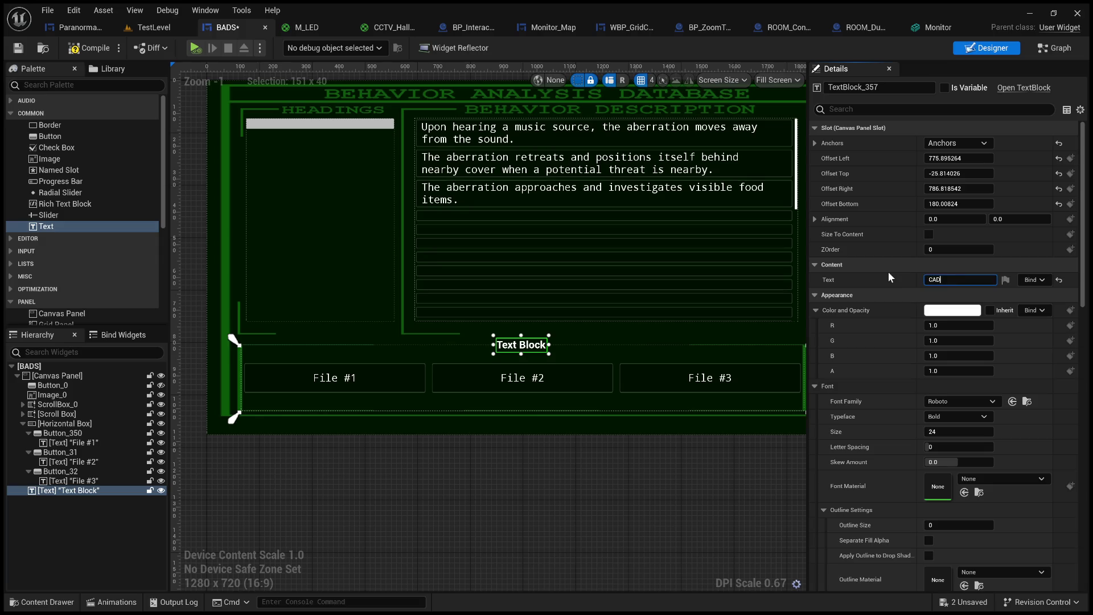
key("BackSpace")
type("SE F")
type("ILES")
key("Return")
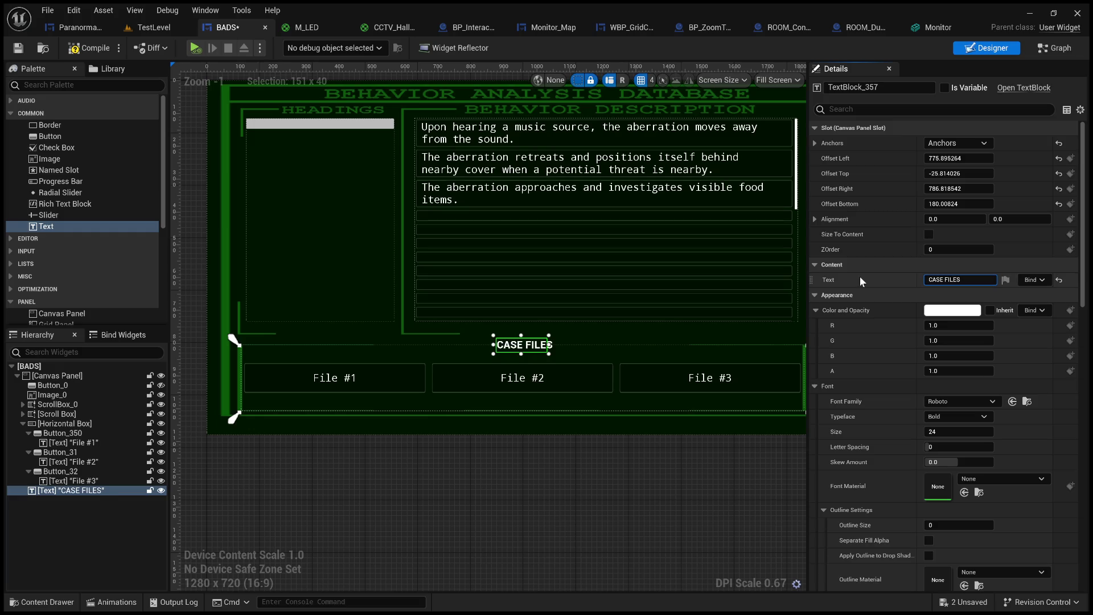
key("ctrl+z")
key("ctrl+z")
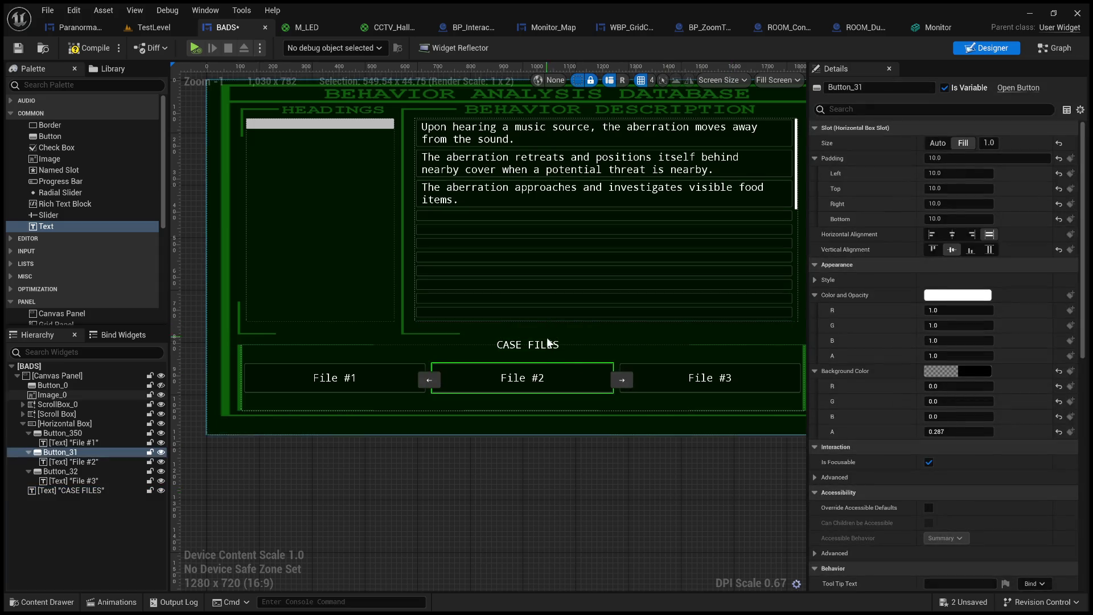
left_click(549, 345)
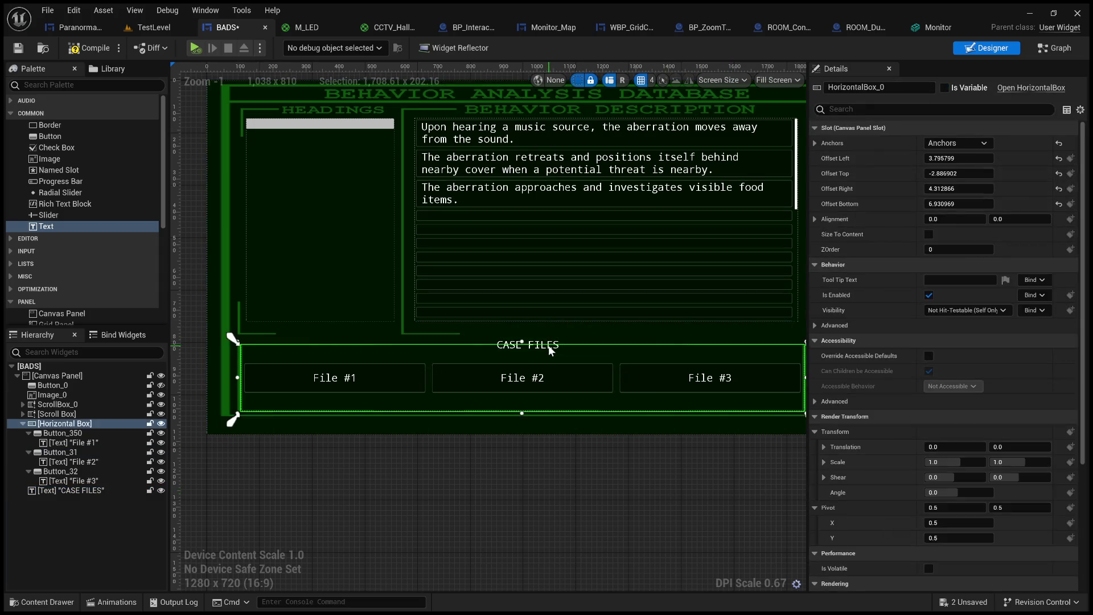
left_click(510, 342)
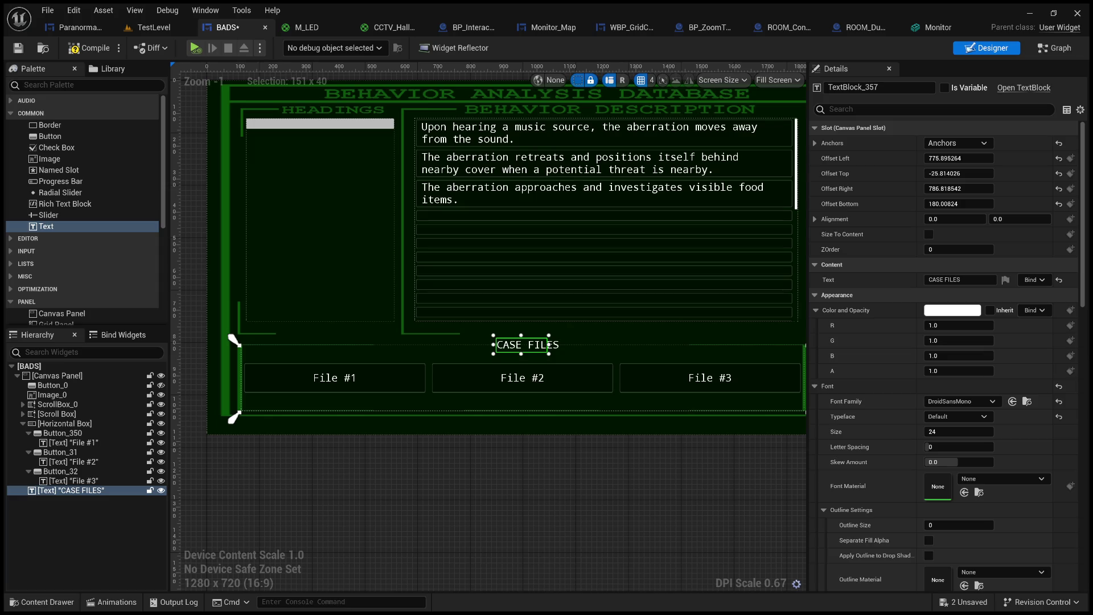
Change the heading's text to 'TRAIT ALLOCATION'.
left_click(959, 280)
type("Y")
key("BackSpace")
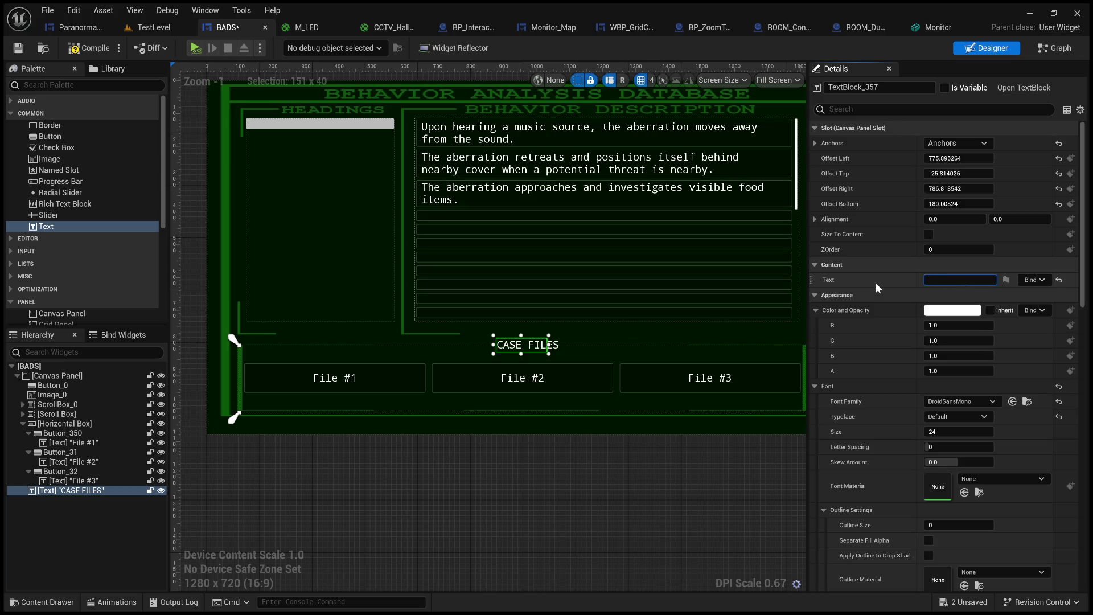
type("TRAI")
type("AI")
type("OCAT")
type("ION")
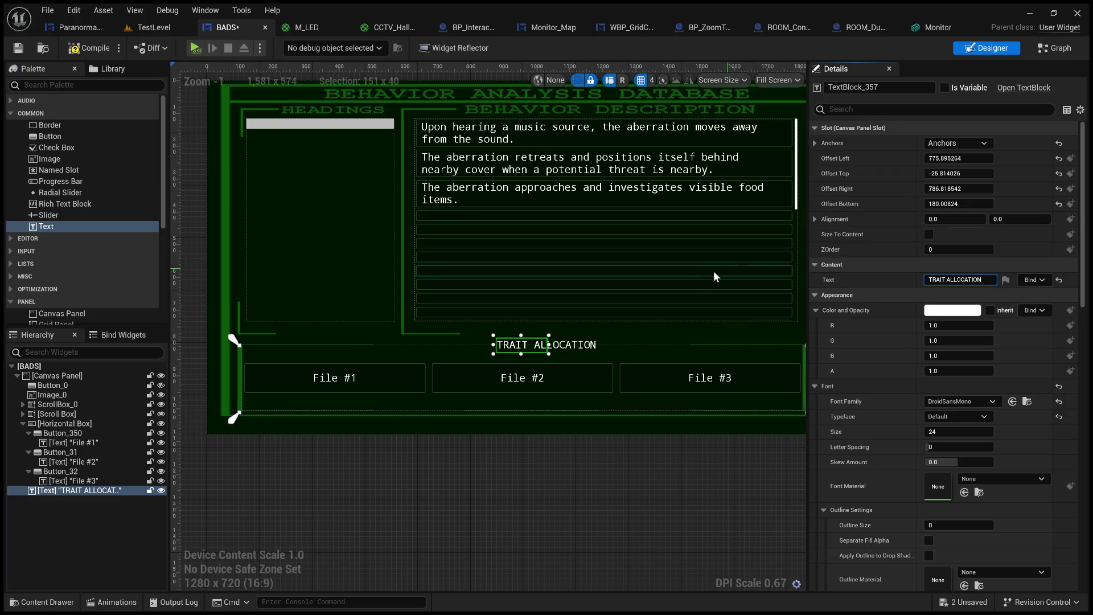
left_click(134, 491)
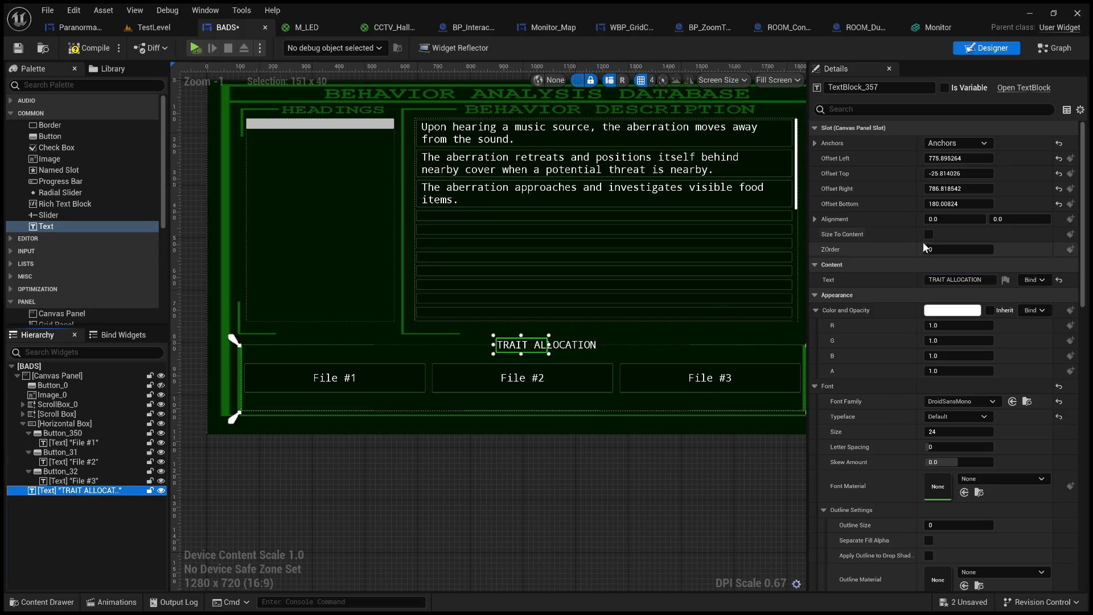
Enable Size To Content and set the heading's Justification to Center.
left_click(818, 221)
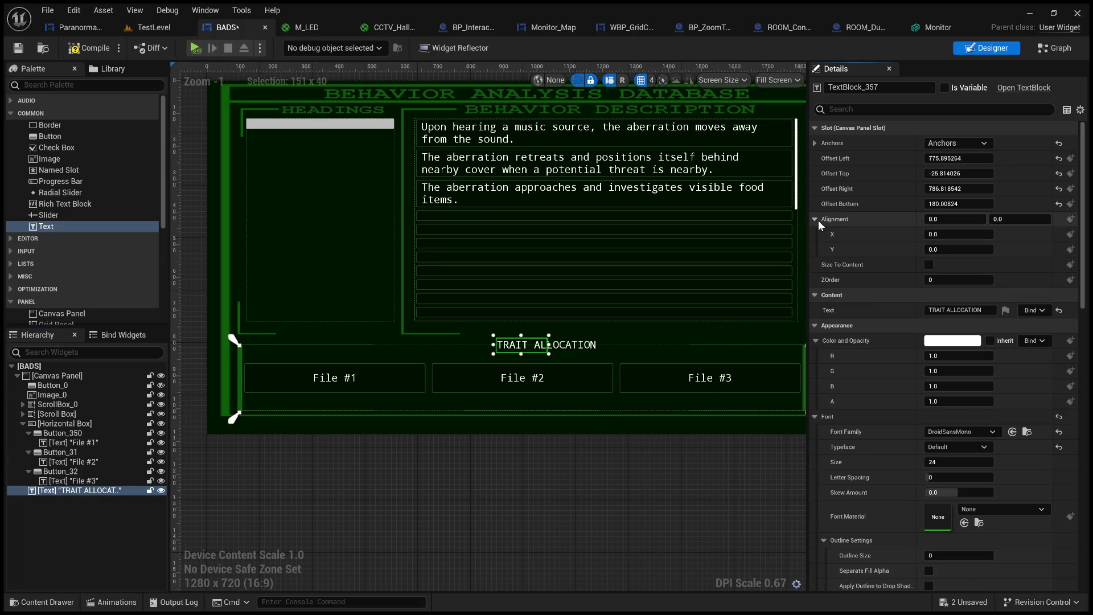
left_click(818, 221)
left_click(929, 235)
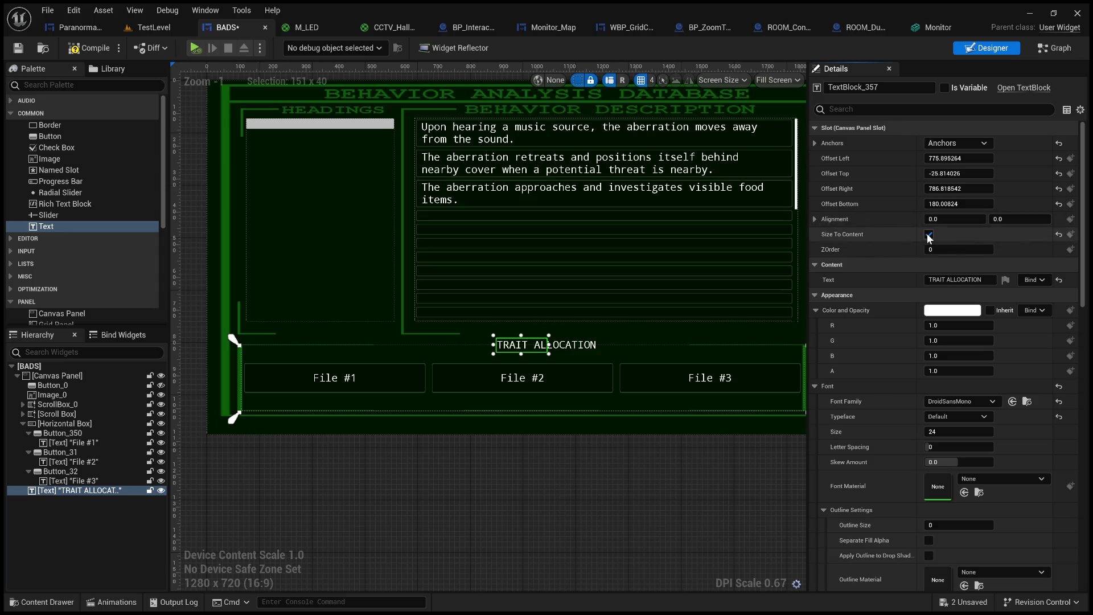
scroll(874, 299, "down", 1)
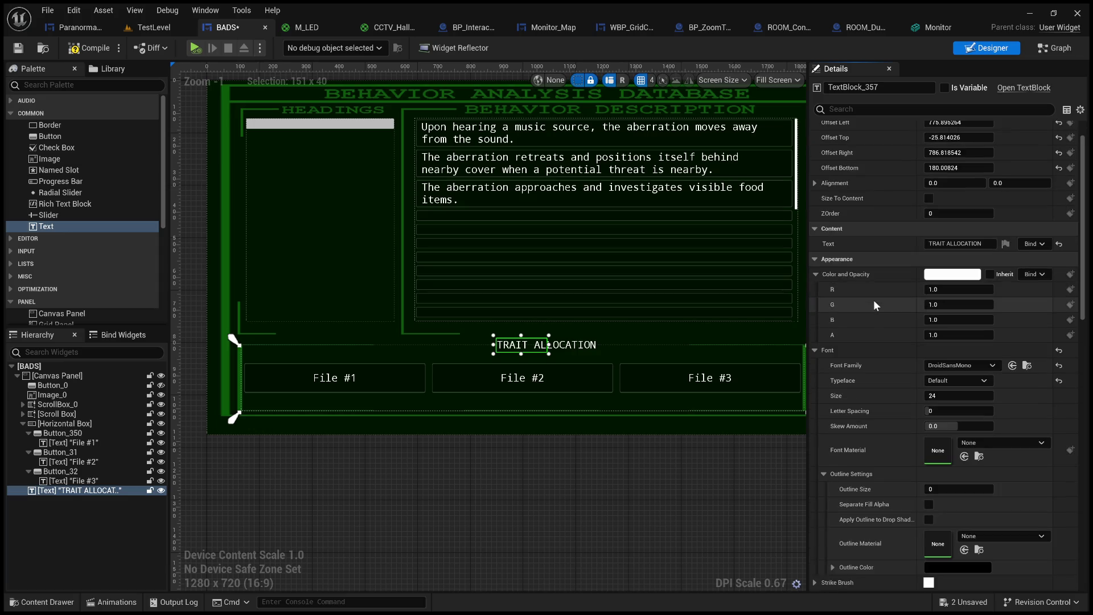
scroll(884, 398, "down", 4)
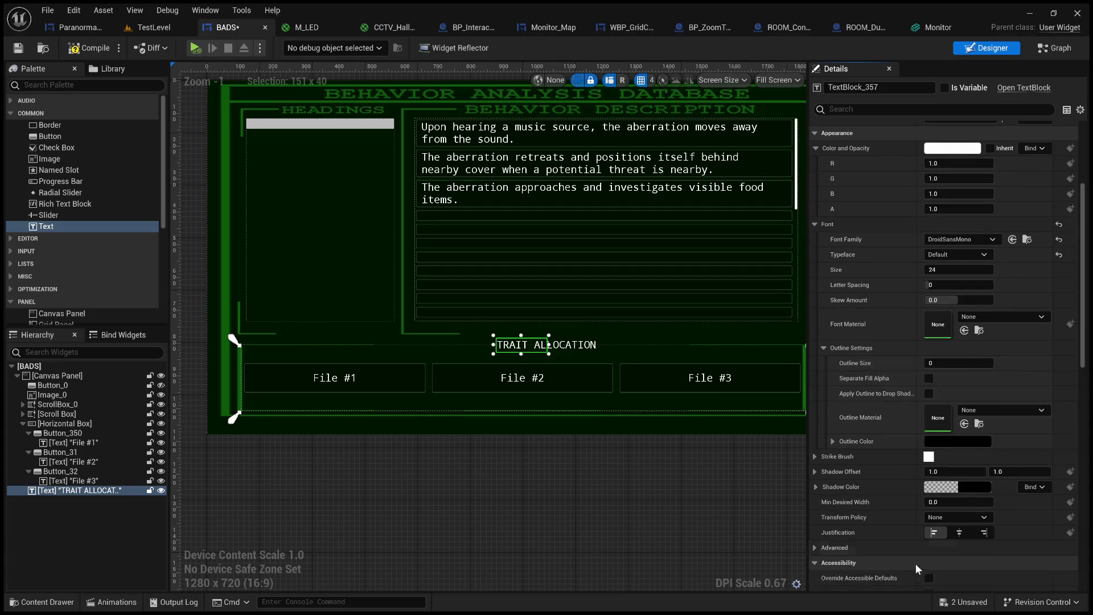
left_click(959, 533)
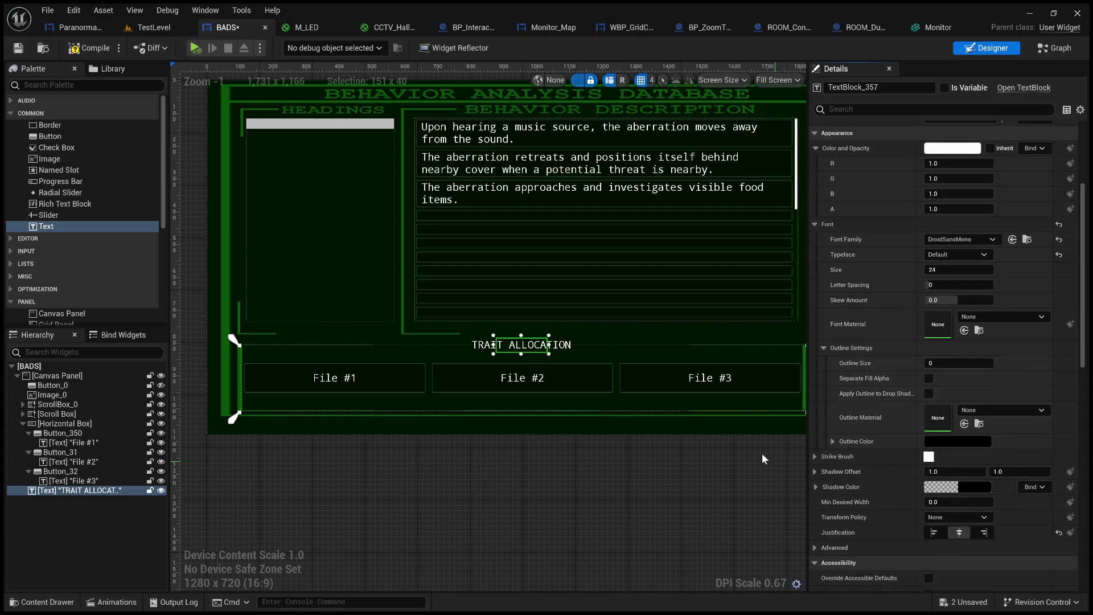
left_click(511, 473)
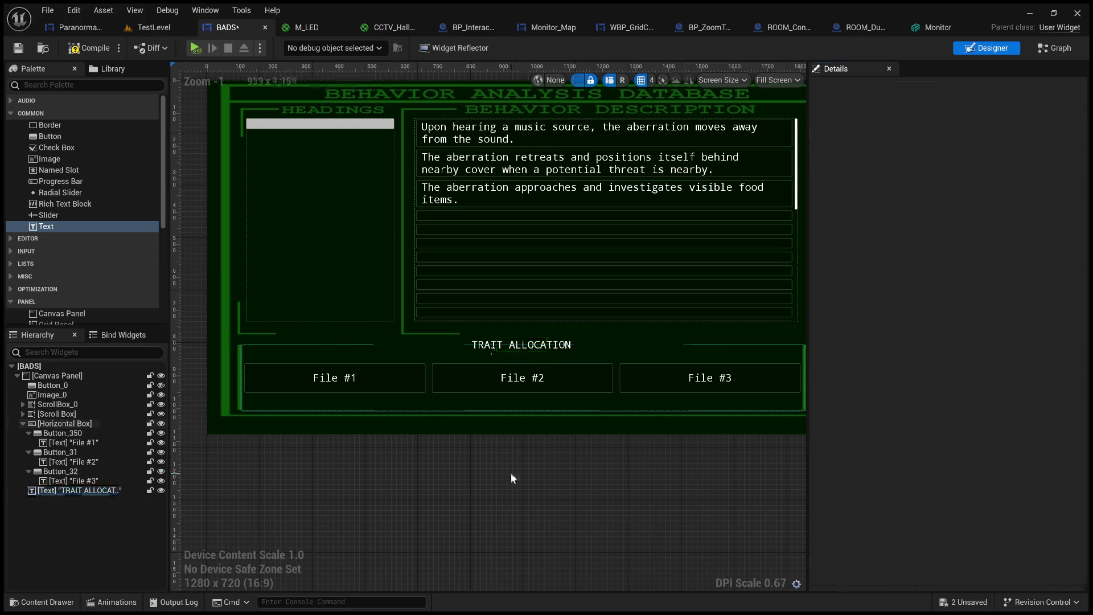
scroll(511, 473, "down", 4)
scroll(515, 515, "up", 4)
left_click(531, 214)
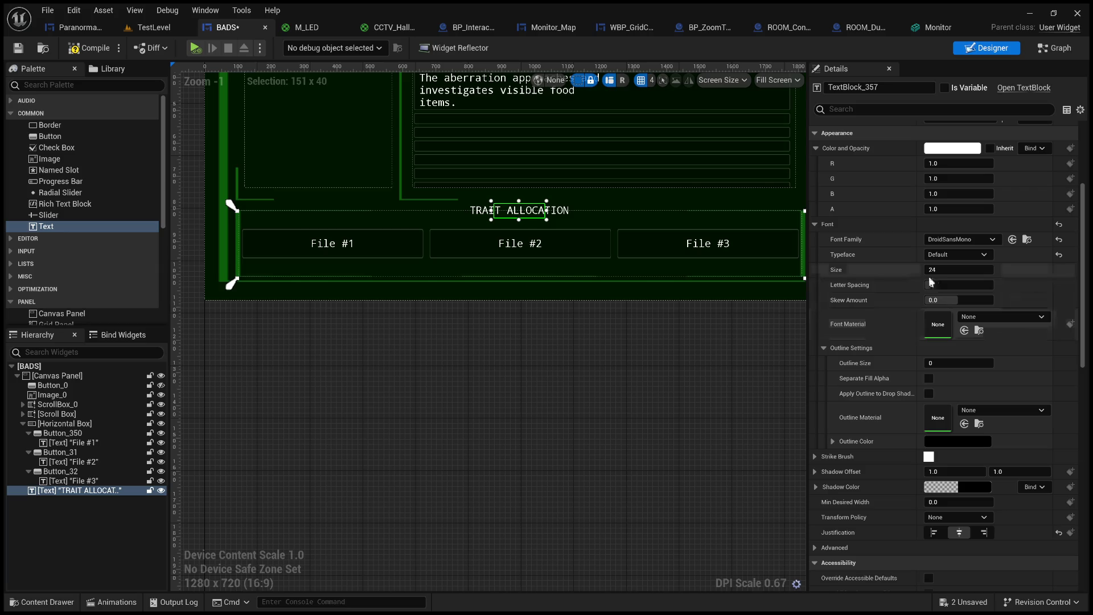
Set the TRAIT ALLOCATION heading's font size to 32.
left_click(945, 271)
type("32")
key("Return")
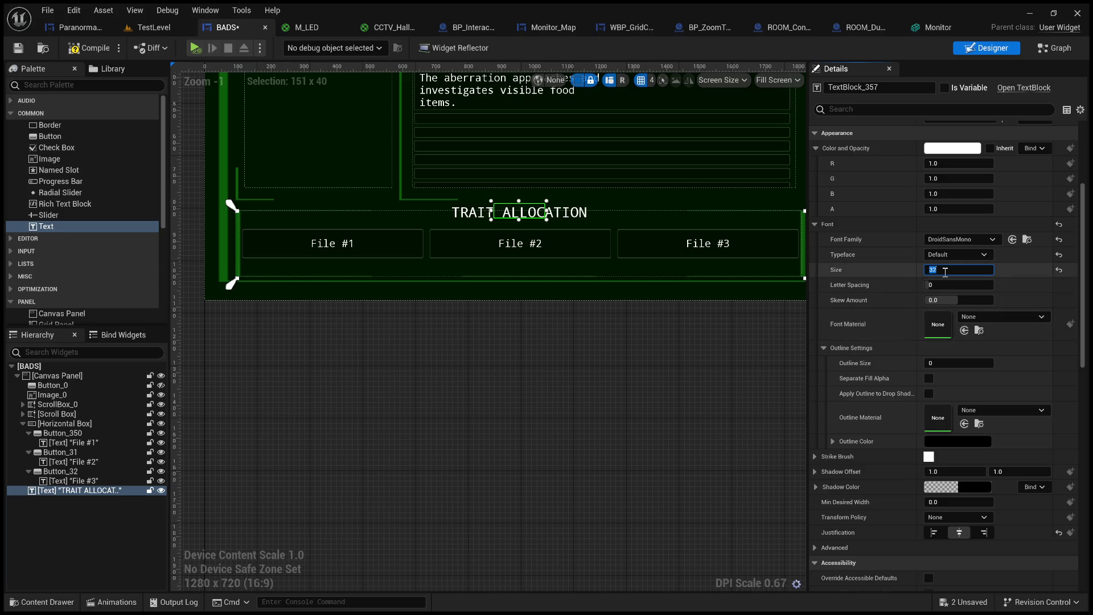
Give the heading a dark green text colour and compile the widget.
left_click(959, 153)
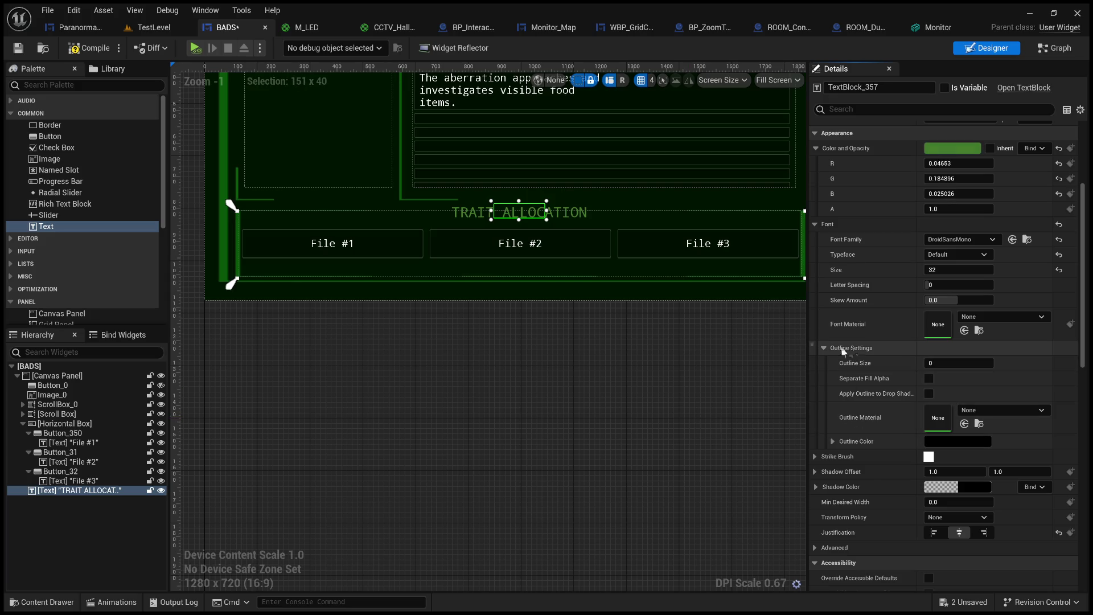
left_click(728, 346)
scroll(596, 409, "down", 3)
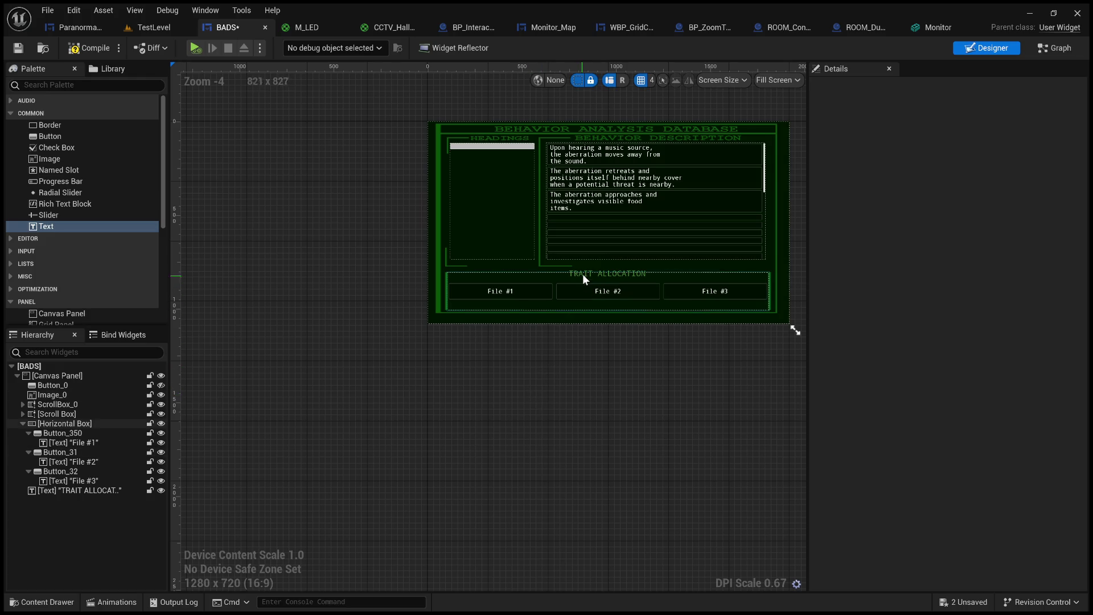
left_click(90, 49)
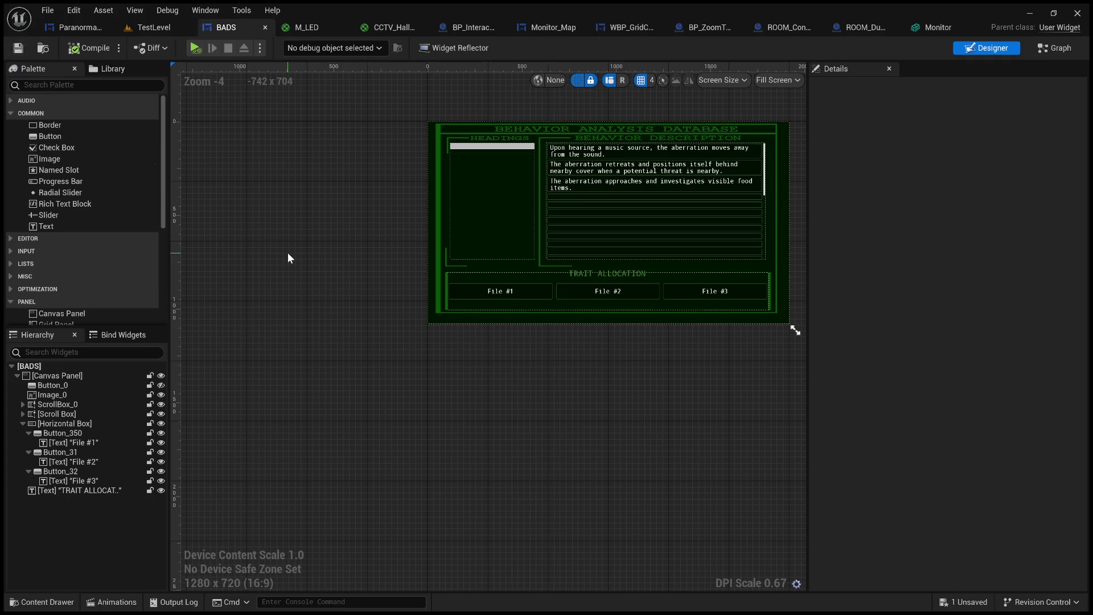
Set the TRAIT ALLOCATION heading's Render Transform scale to X 2.0, Y 1.0.
left_click(602, 275)
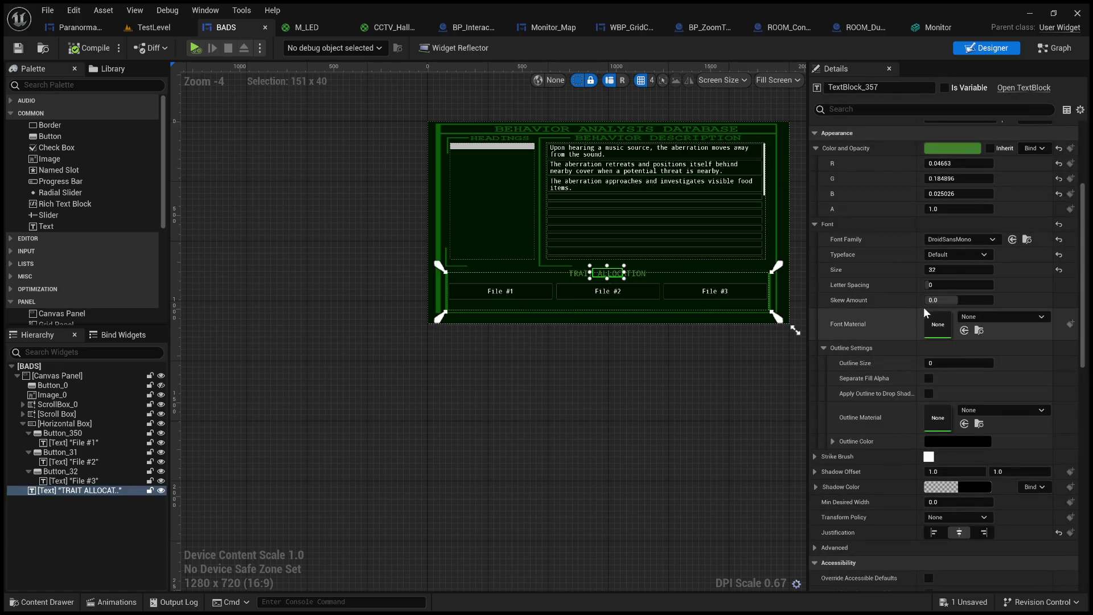
scroll(869, 395, "down", 10)
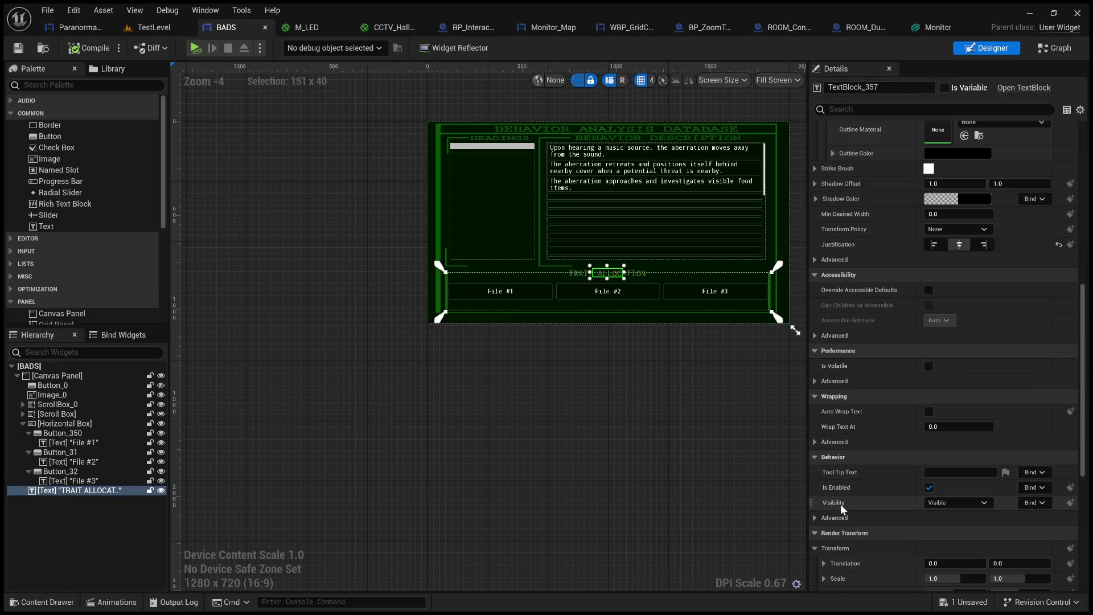
left_click(1029, 506)
type("2")
key("Return")
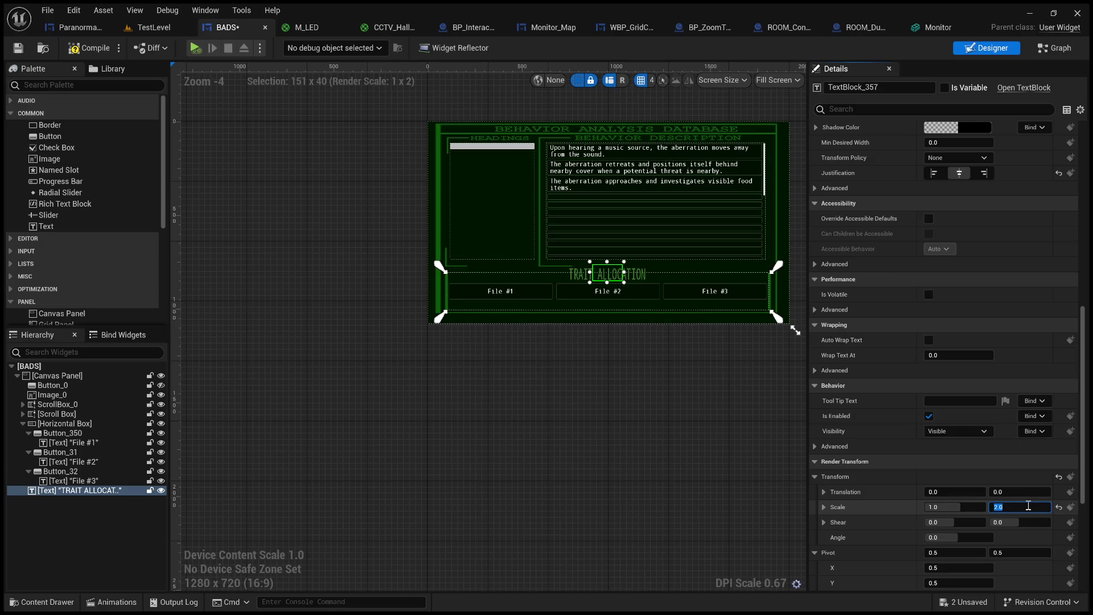
type("1")
key("Return")
left_click(973, 506)
type("2")
key("Return")
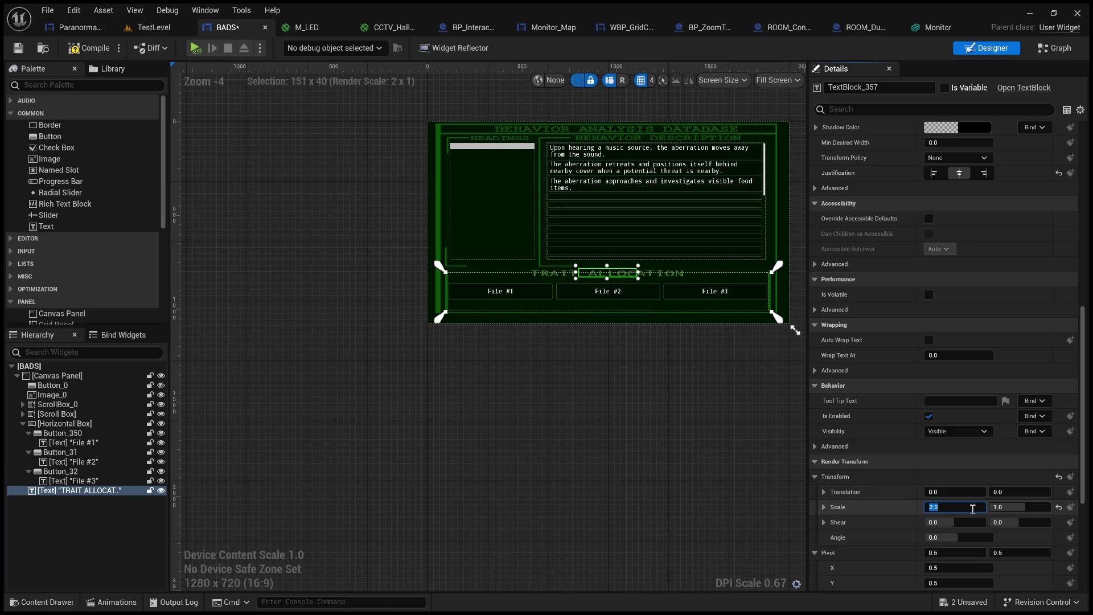
left_click(461, 449)
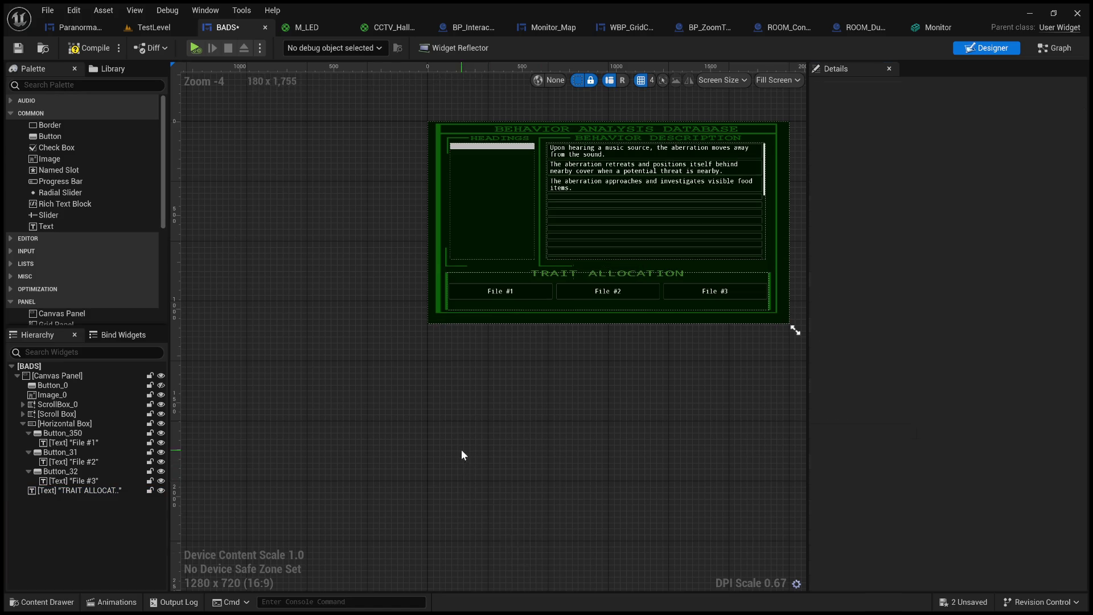
Playtest TestLevel in an enlarged viewport, walking up to the green terminal to view the heading.
left_click(153, 28)
left_click_drag(484, 204, 484, 499)
left_click(281, 47)
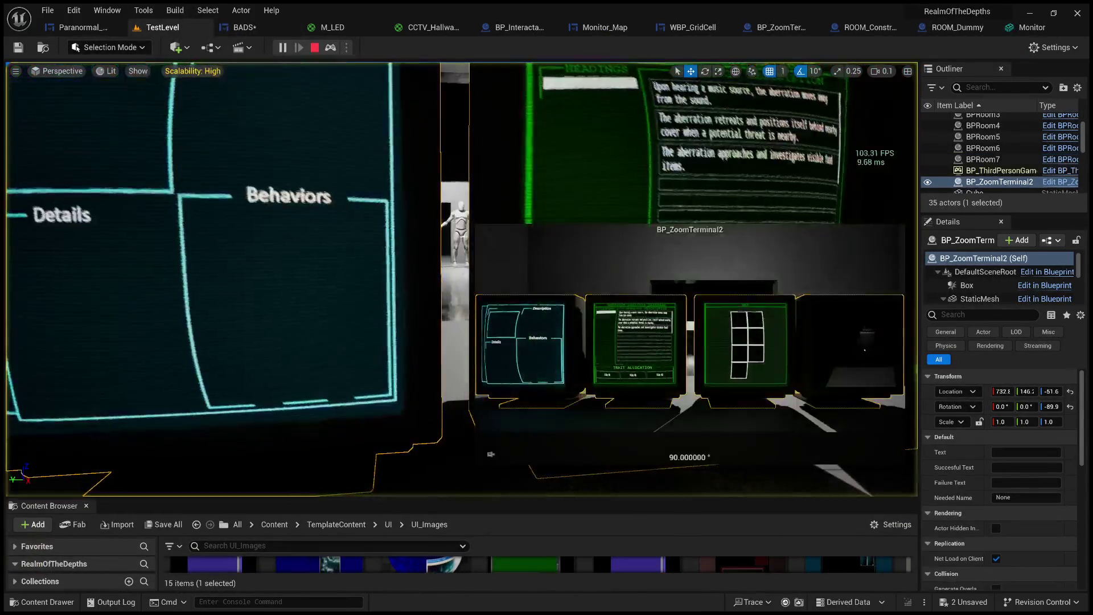
key("w")
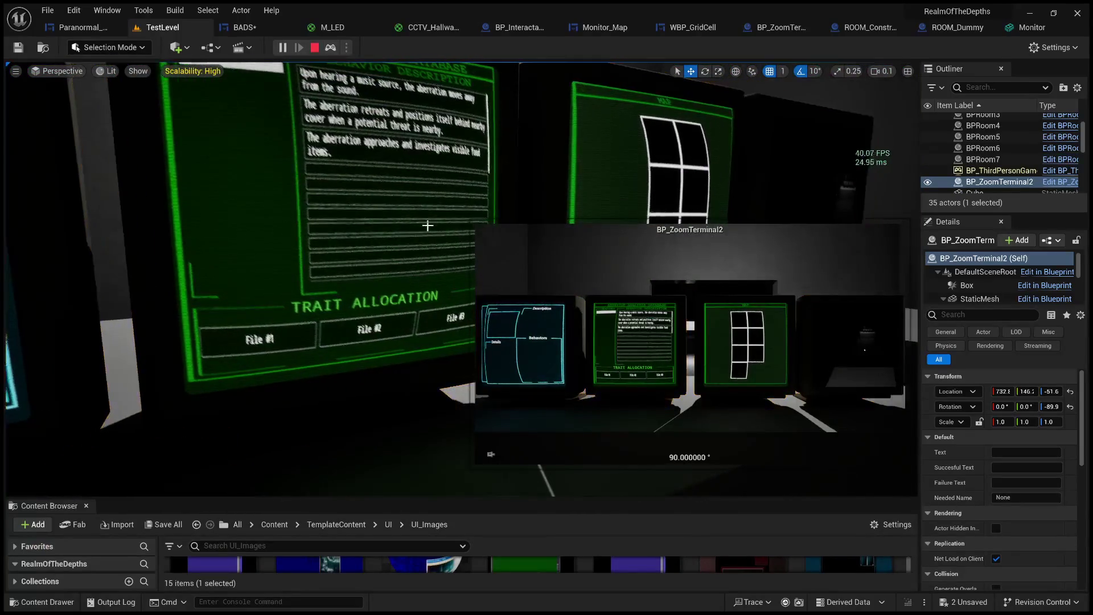
key("s")
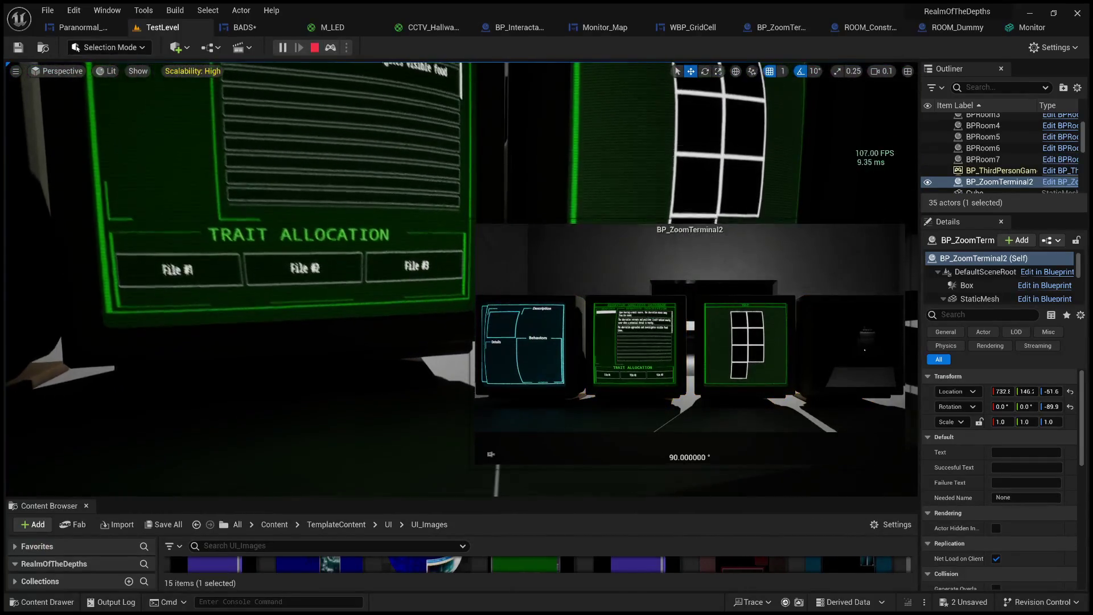
key("s")
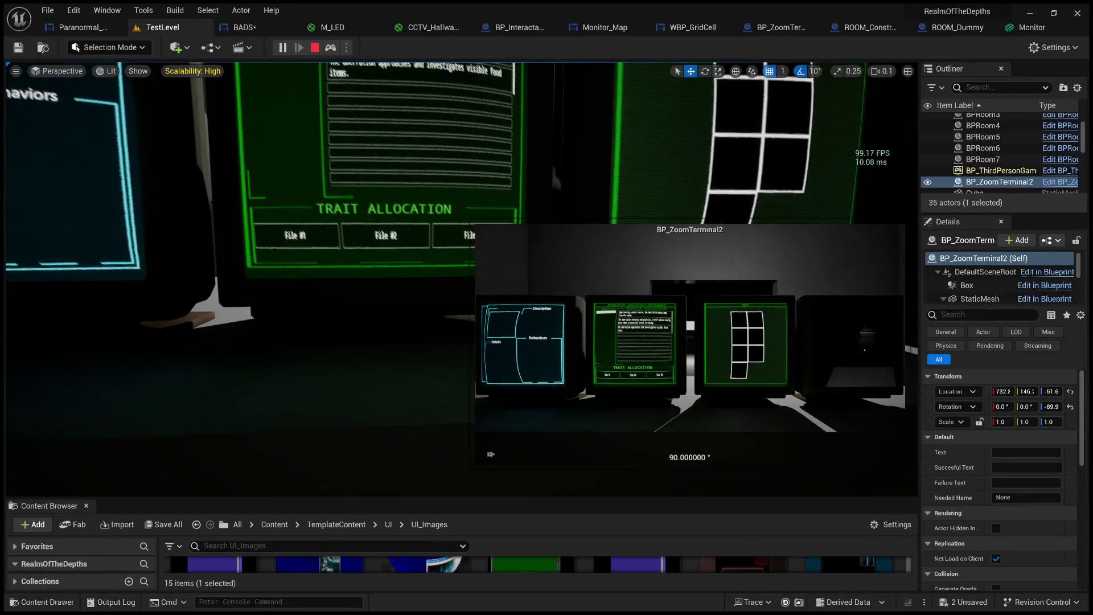
key("w")
key("s")
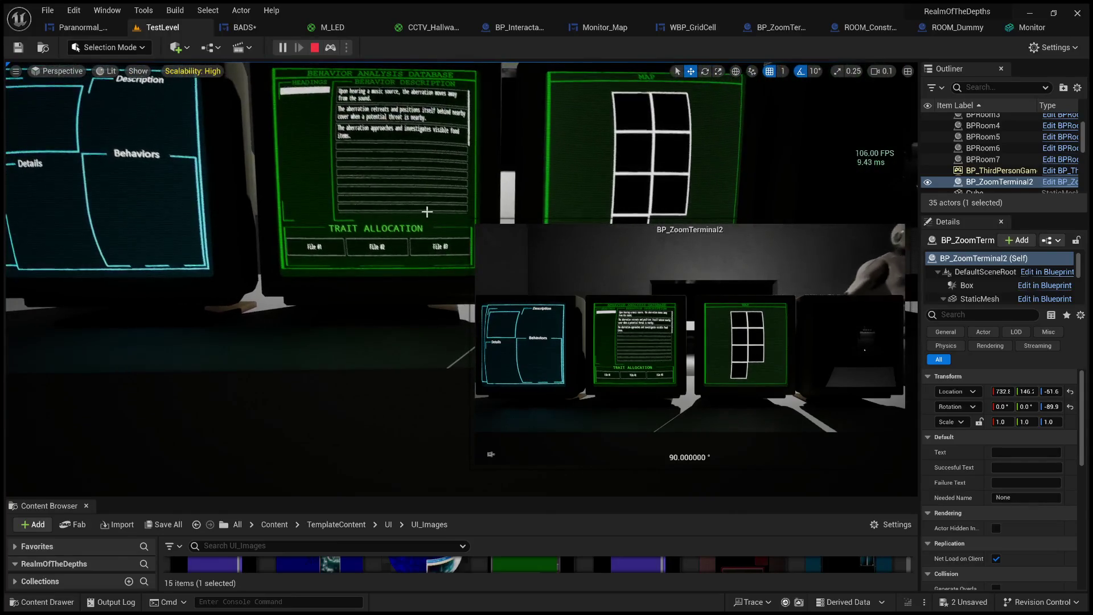
Stop the playtest and reselect the TRAIT ALLOCATION heading in the BADS designer.
left_click(315, 48)
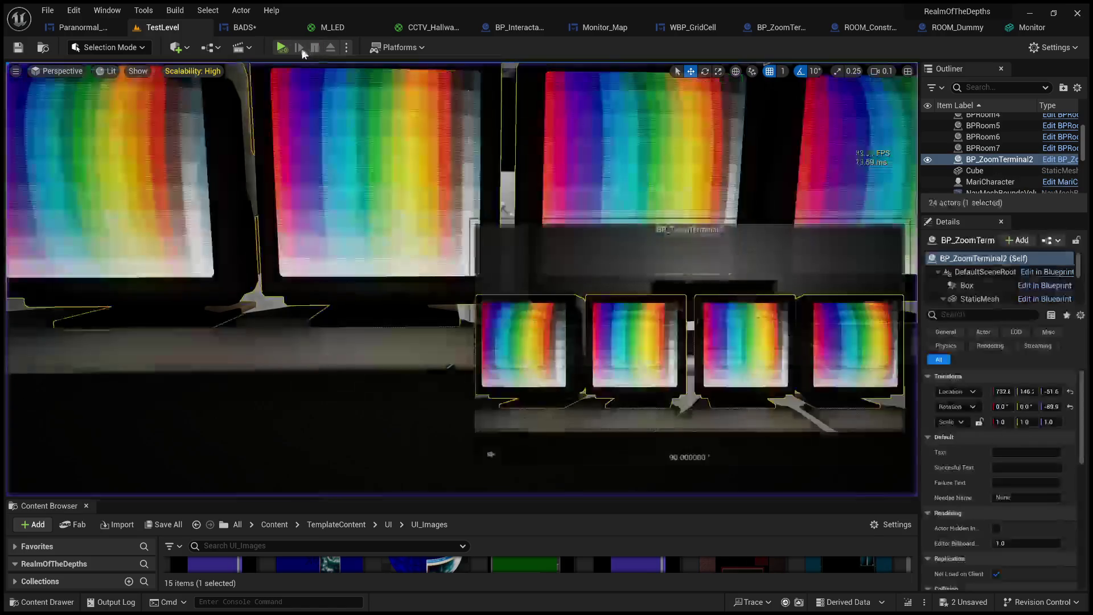
left_click(230, 26)
left_click(588, 273)
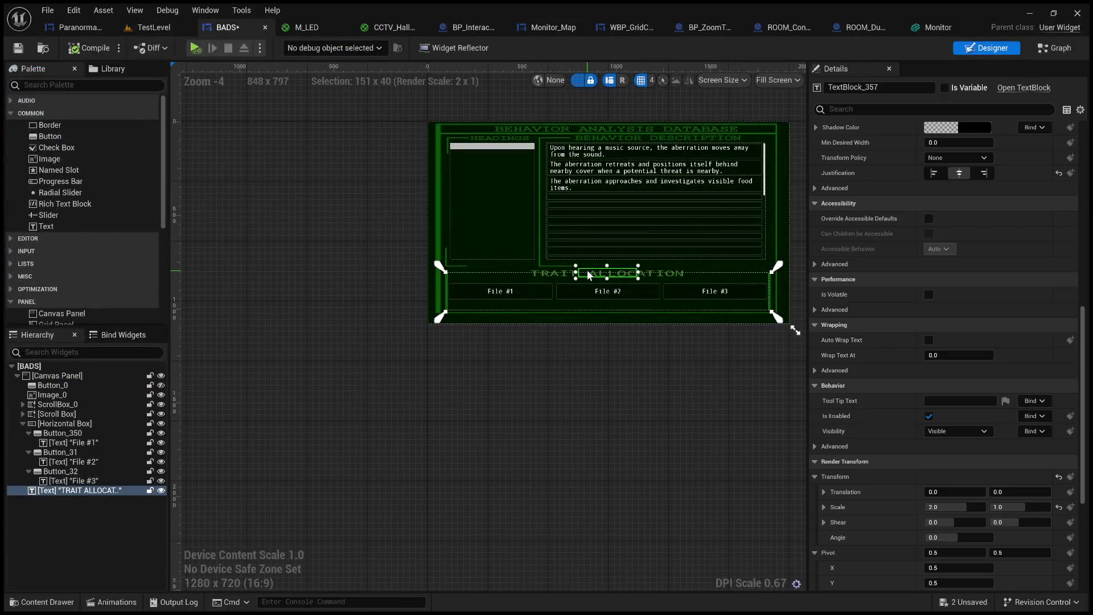
Nudge the TRAIT ALLOCATION heading's position on the canvas and deselect it.
scroll(629, 282, "up", 4)
scroll(604, 293, "down", 3)
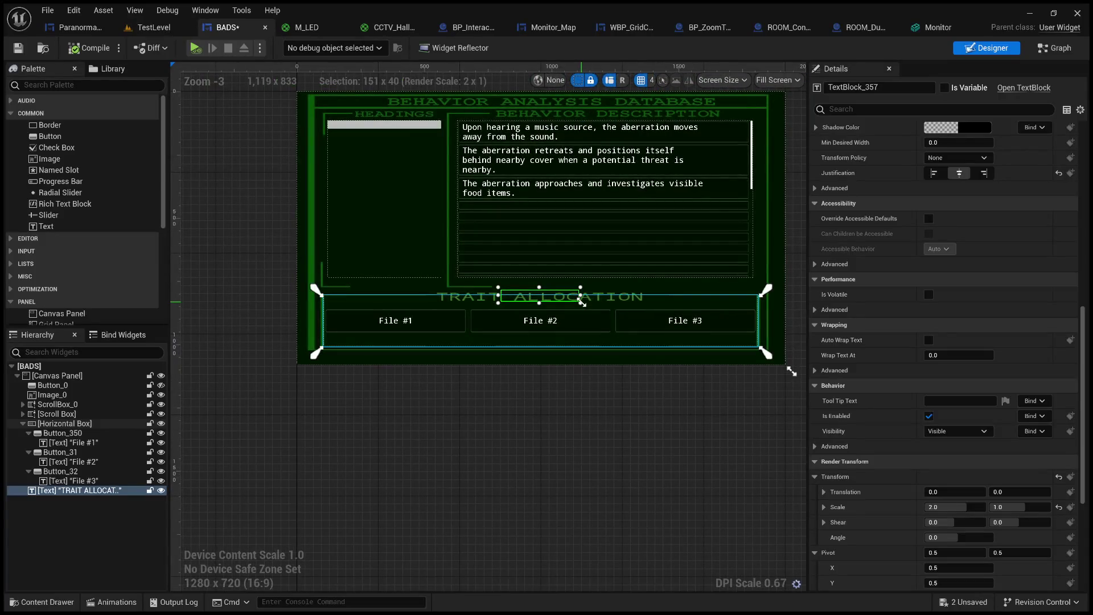
scroll(575, 301, "up", 3)
left_click_drag(547, 298, 550, 296)
left_click(561, 421)
scroll(560, 425, "down", 4)
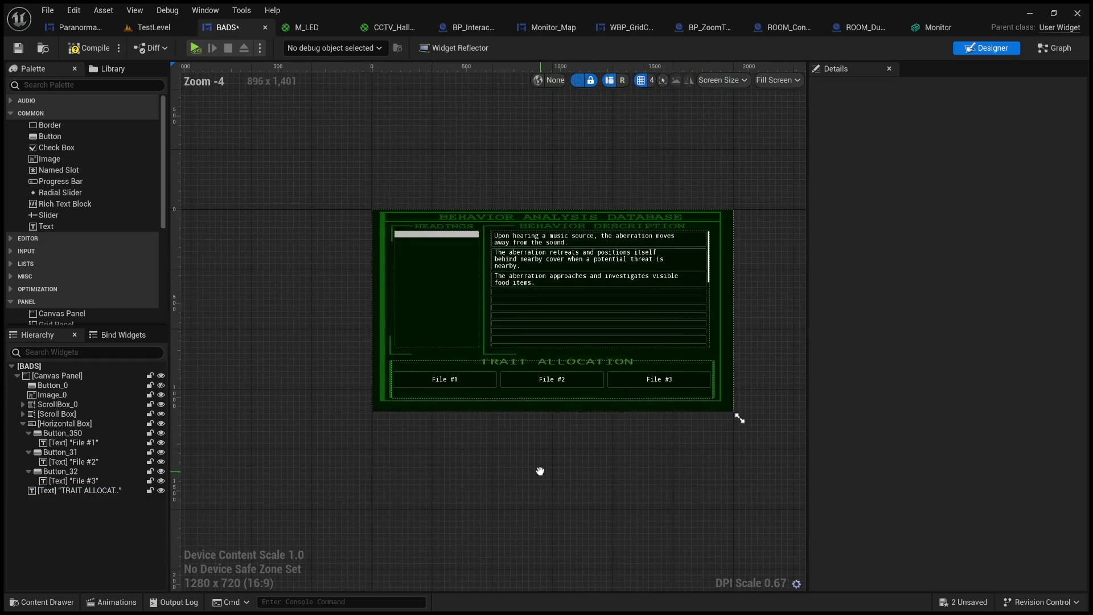
Compile and save the BADS widget.
left_click(88, 48)
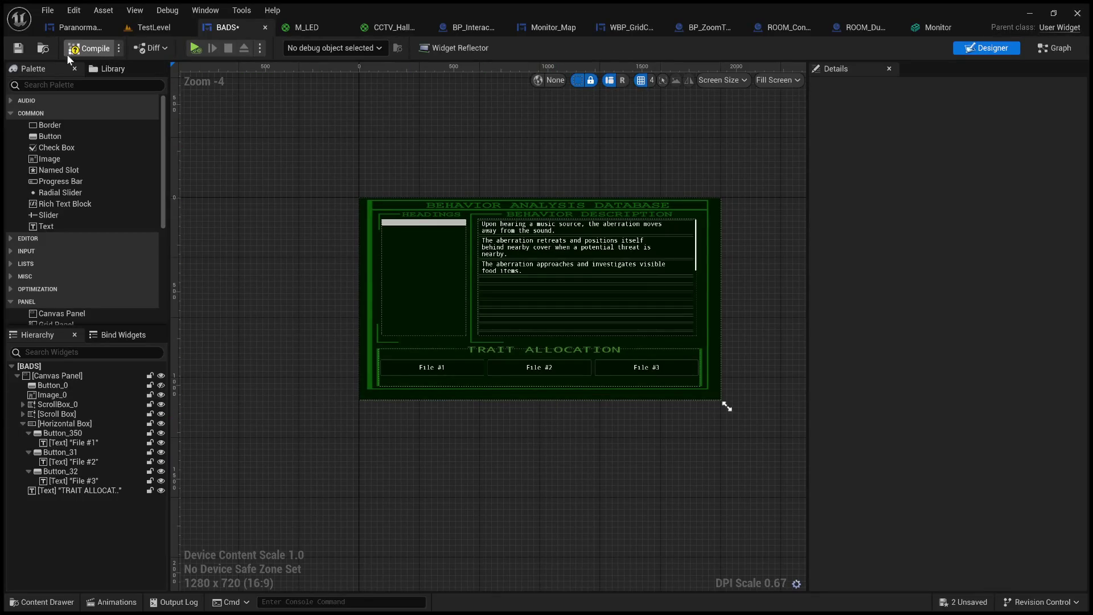
left_click(18, 50)
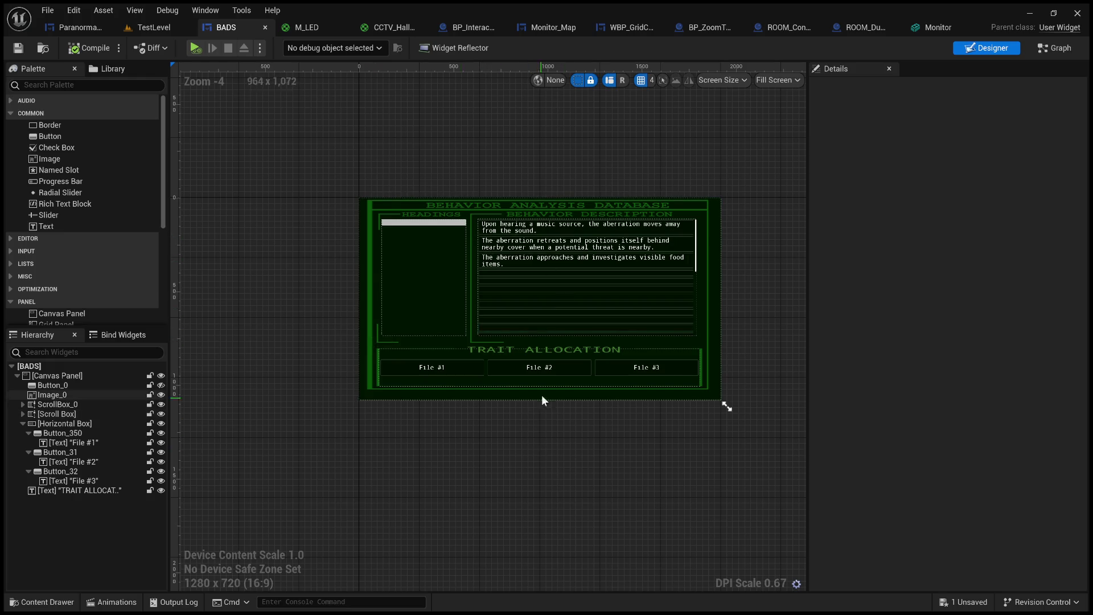
left_click(551, 367)
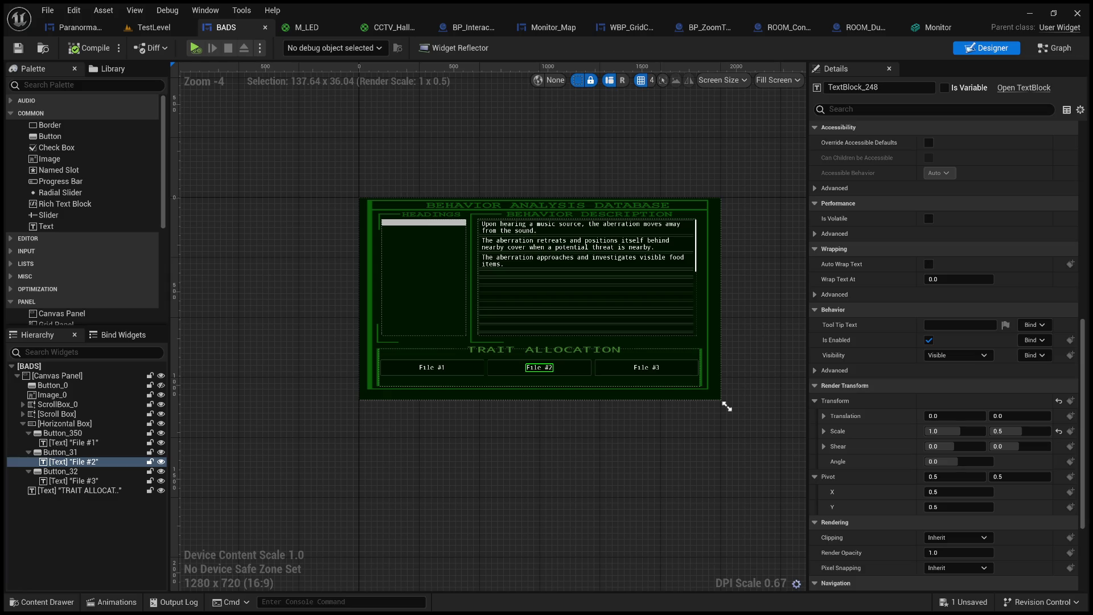
Relabel the first BADS button from File #1 to Case File #1.
scroll(408, 392, "up", 5)
left_click(463, 337)
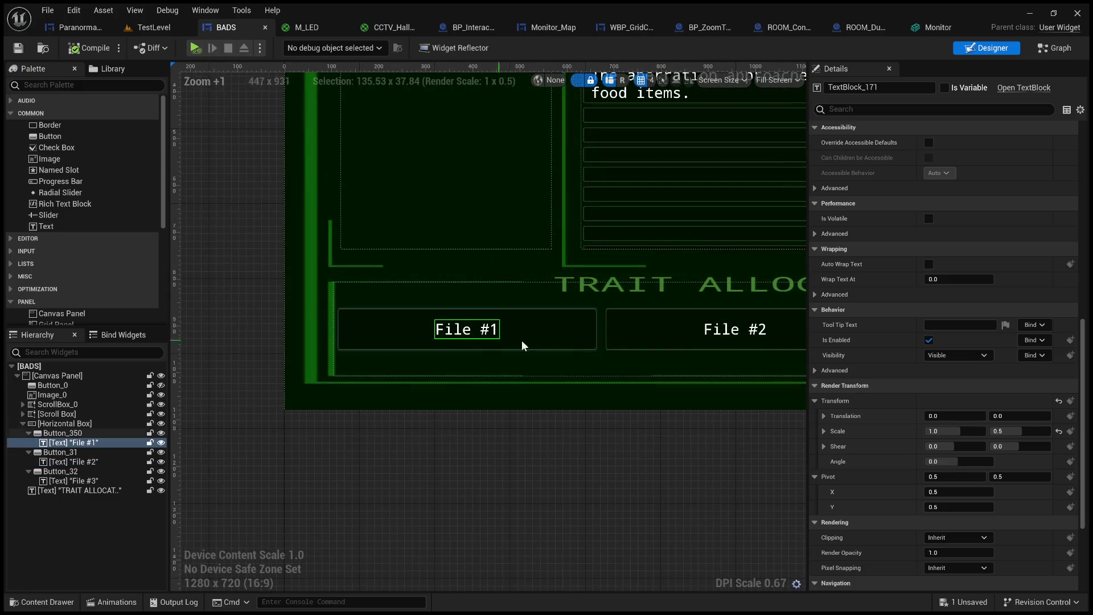
scroll(927, 295, "up", 10)
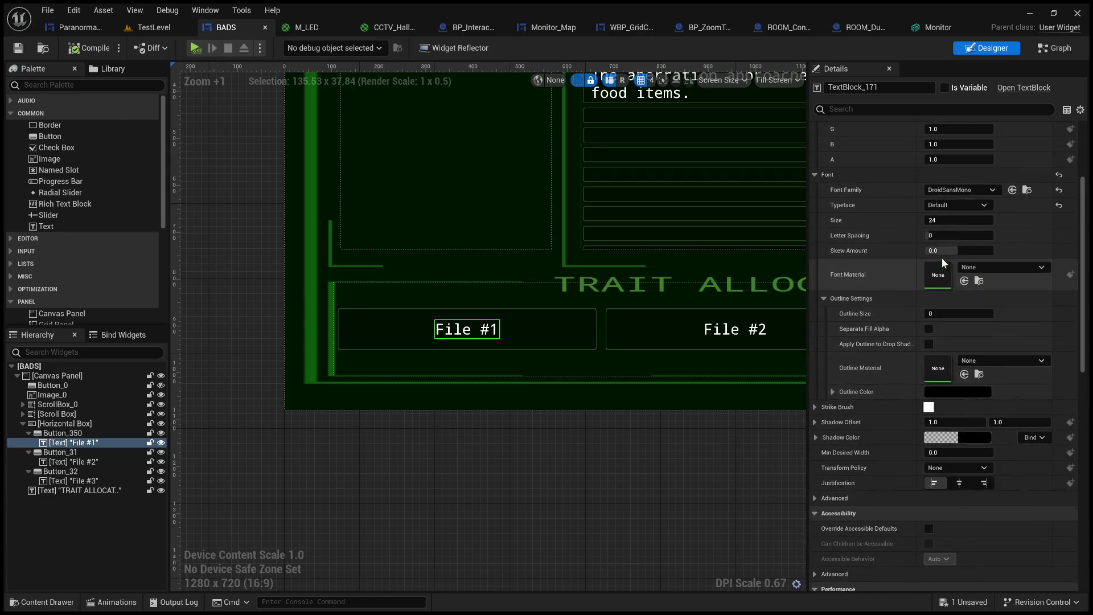
scroll(958, 226, "up", 2)
left_click(928, 204)
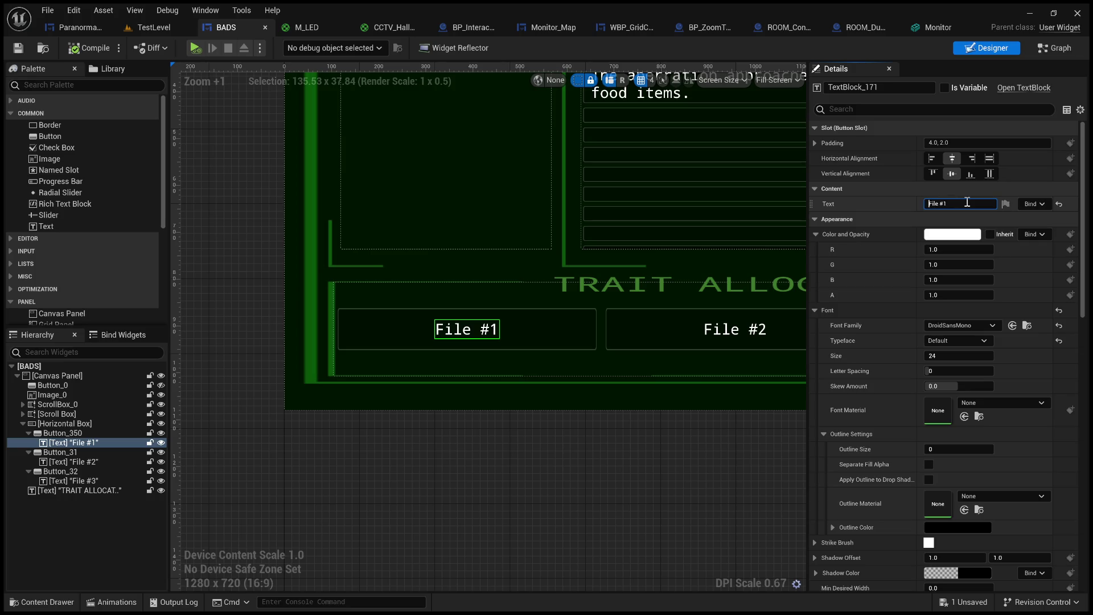
type("Case")
left_click(642, 433)
Change the third button's label from File #3 to Entry #3.
scroll(649, 434, "down", 5)
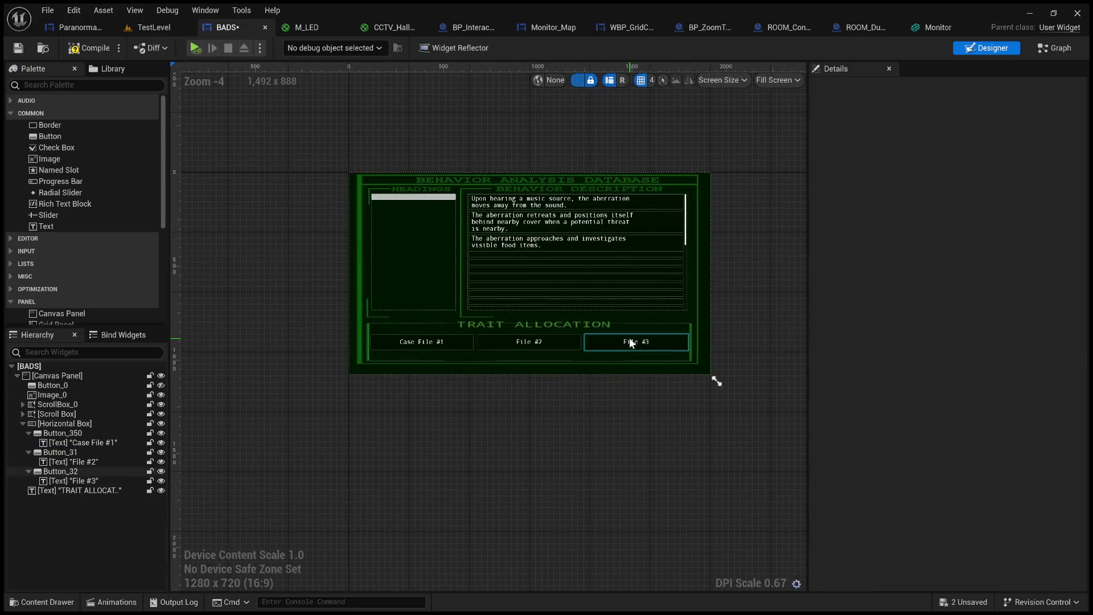
left_click(629, 341)
scroll(349, 362, "up", 1)
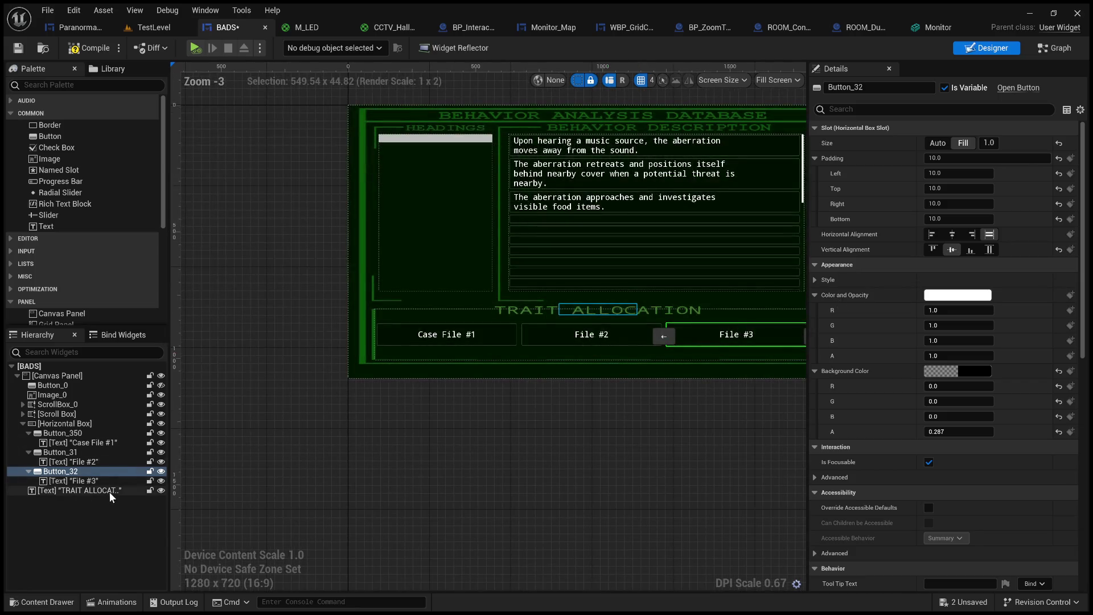
left_click(84, 481)
left_click(929, 204)
double_click(932, 203)
type("Entry #3")
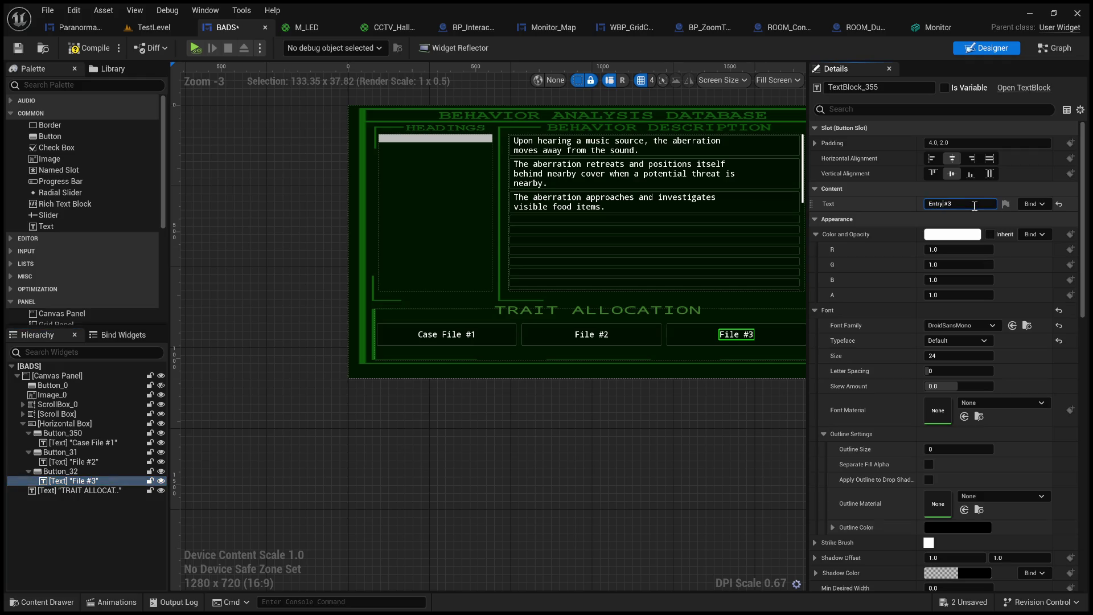
left_click(664, 480)
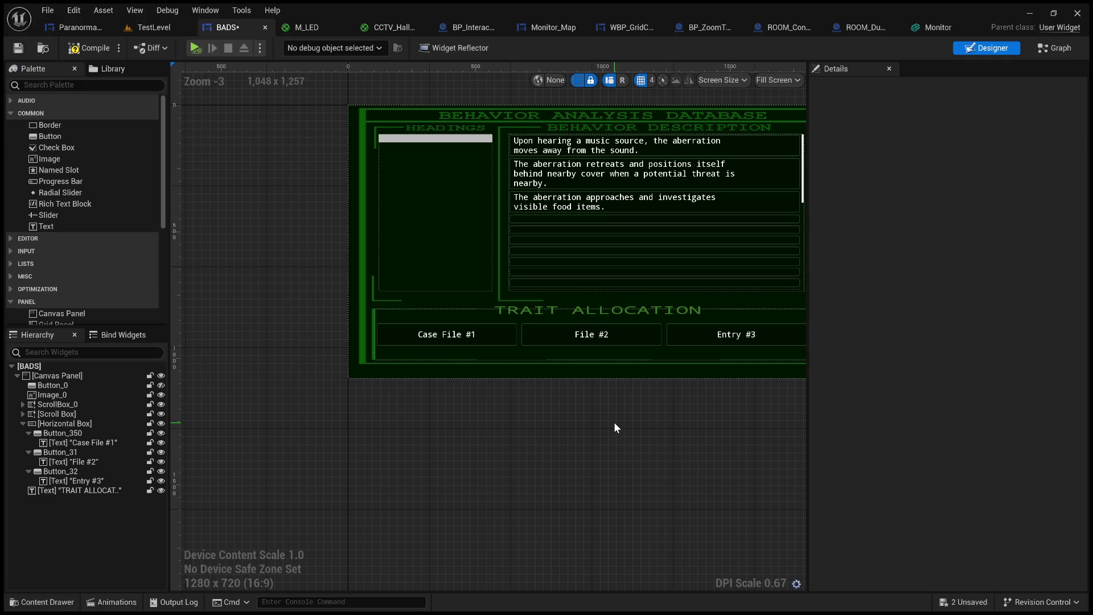
Rename the second button's label from File #2 to Profile #2.
left_click(589, 336)
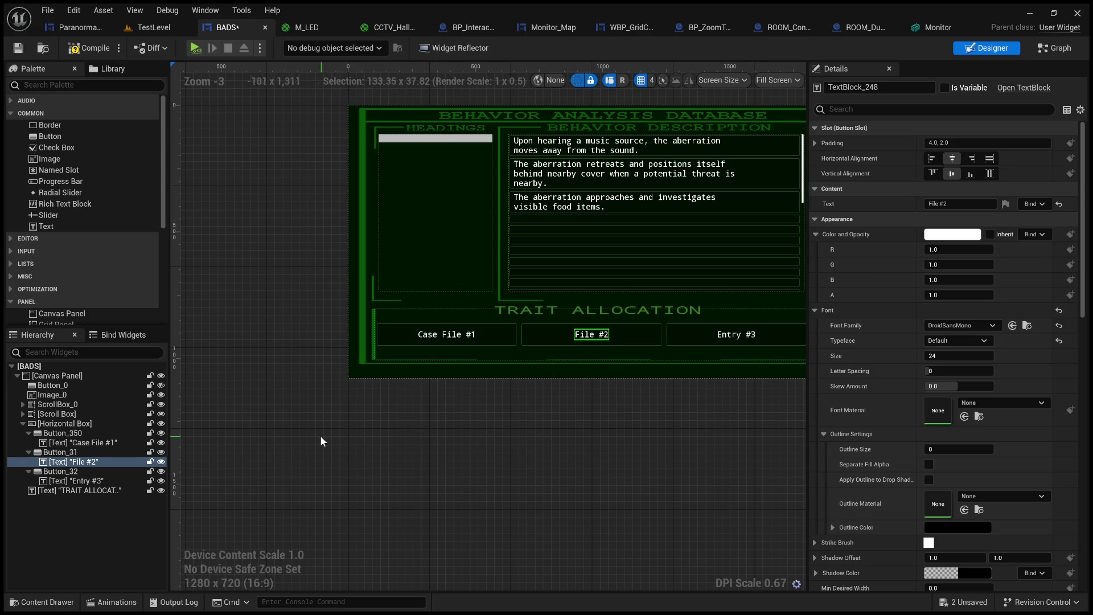
left_click(87, 480)
left_click(96, 462)
double_click(929, 204)
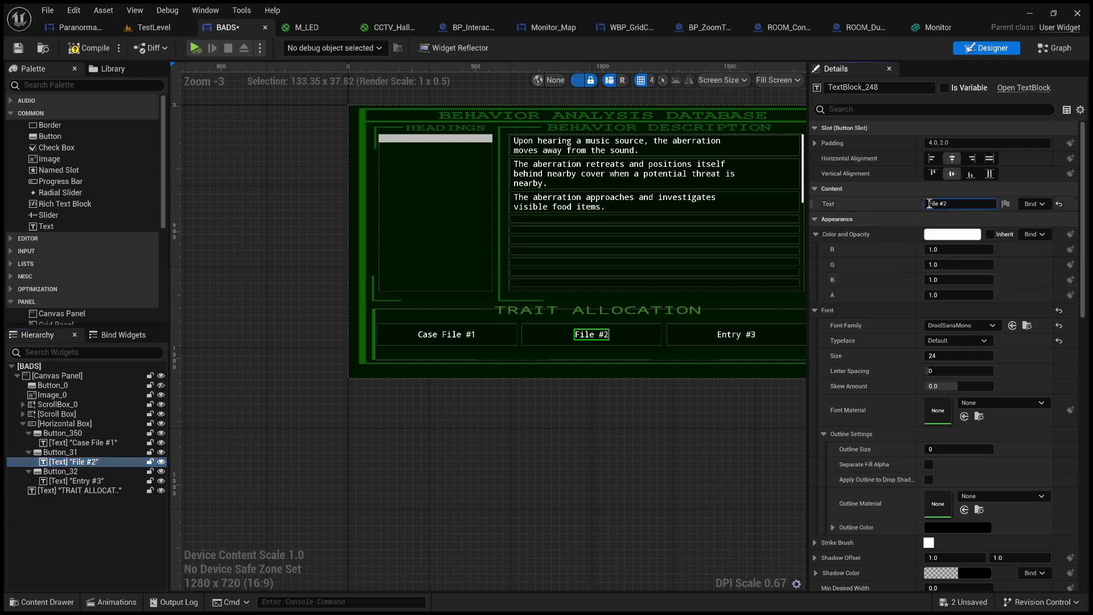
type("Prof")
type("ile")
left_click(589, 423)
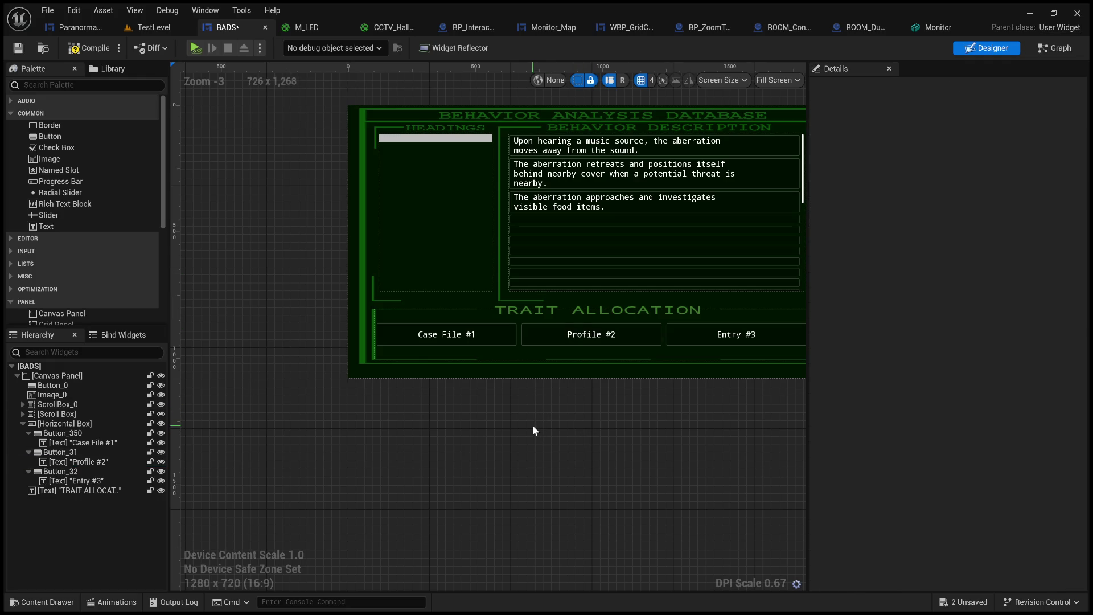
Compile and save the BADS widget, then switch to TestLevel.
left_click(109, 50)
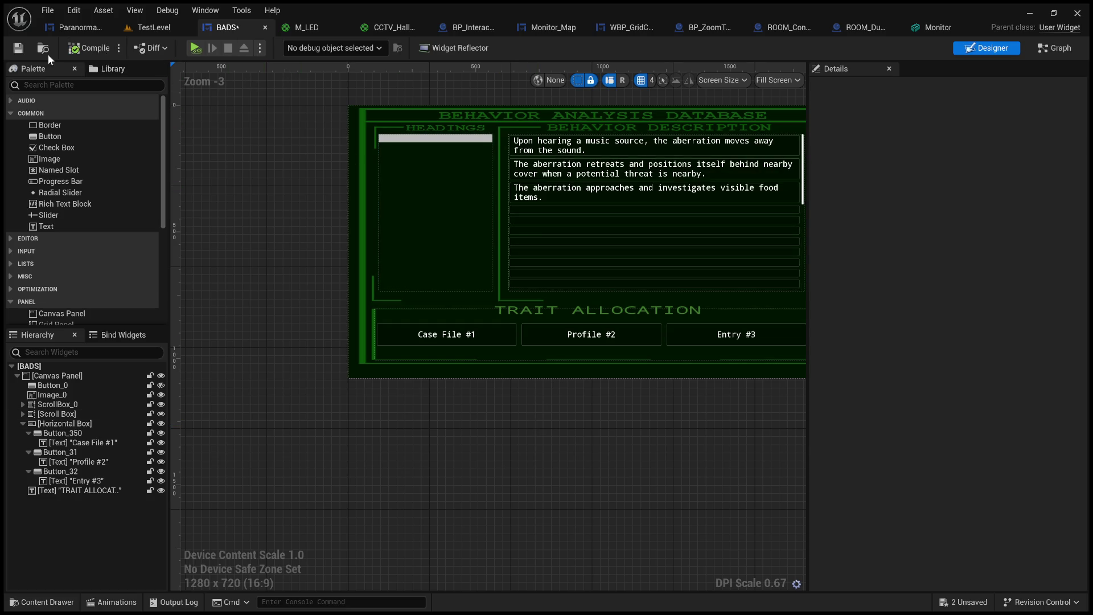
left_click(19, 48)
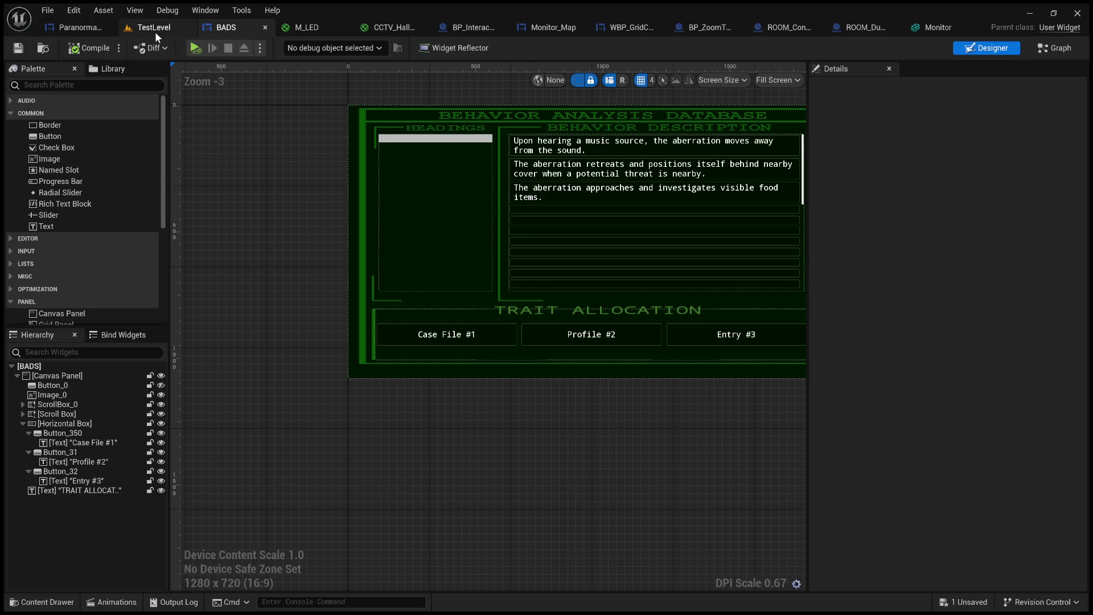
left_click(155, 32)
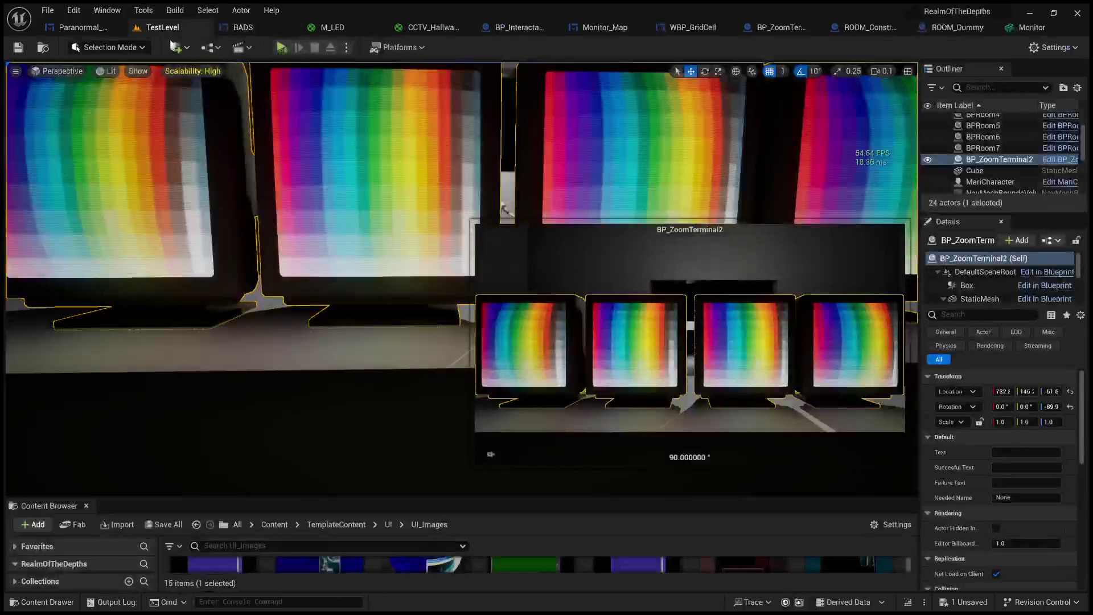
left_click(281, 48)
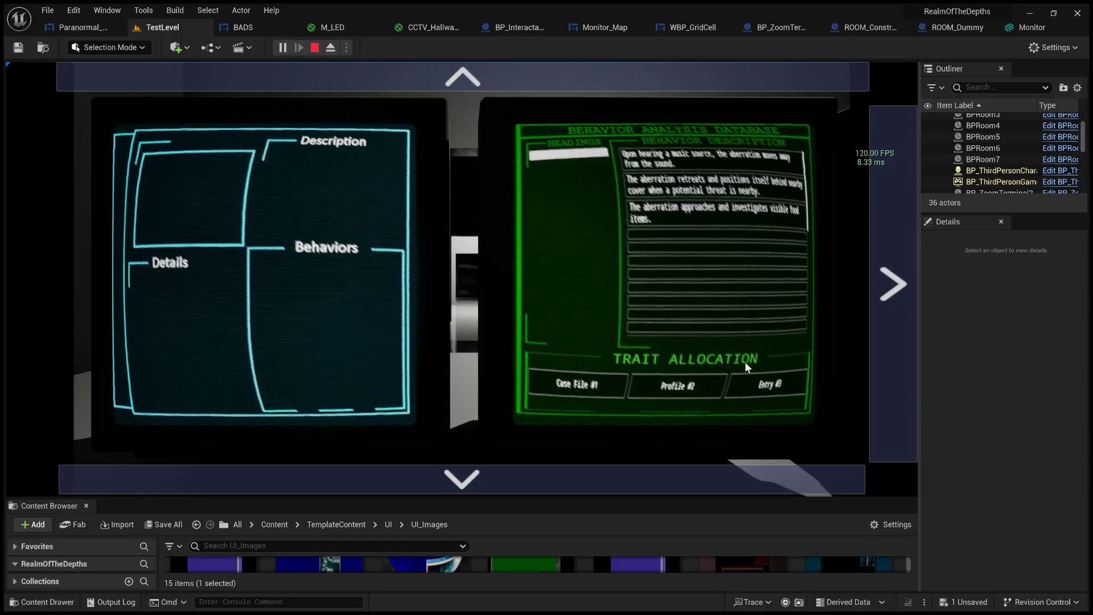
left_click(315, 47)
In the BADS widget, change the Entry #3 label back to File #3 and save.
left_click(243, 27)
left_click(736, 345)
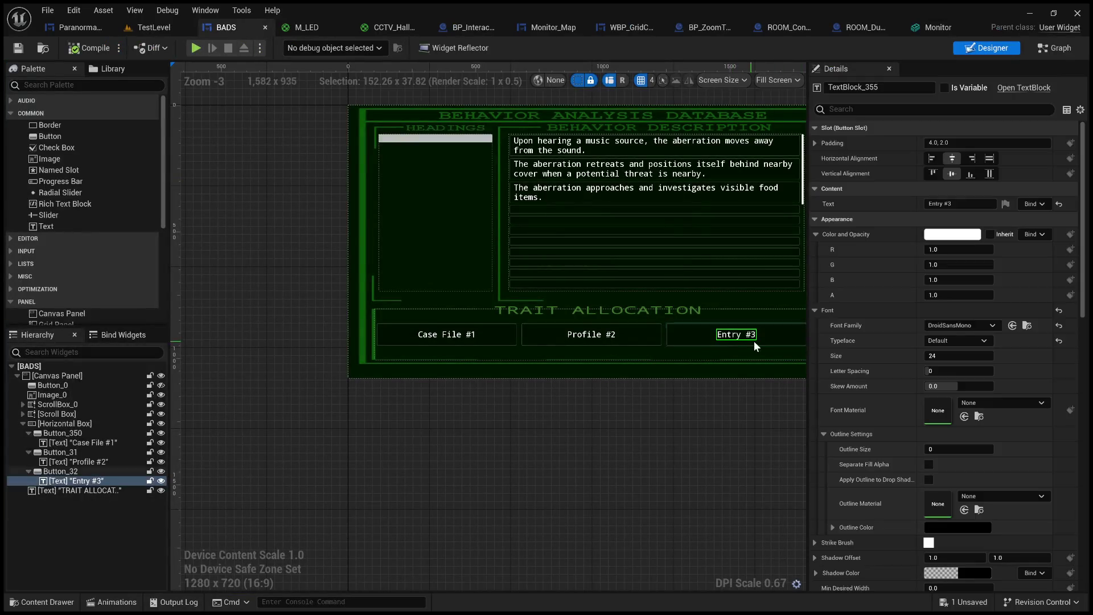
double_click(935, 204)
type("File")
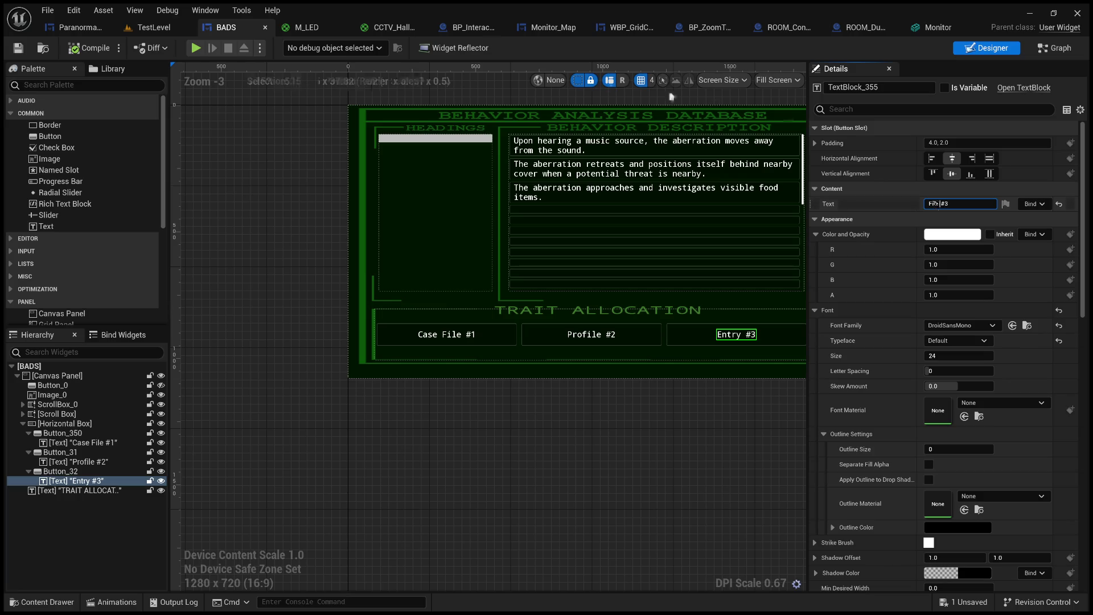
key("Return")
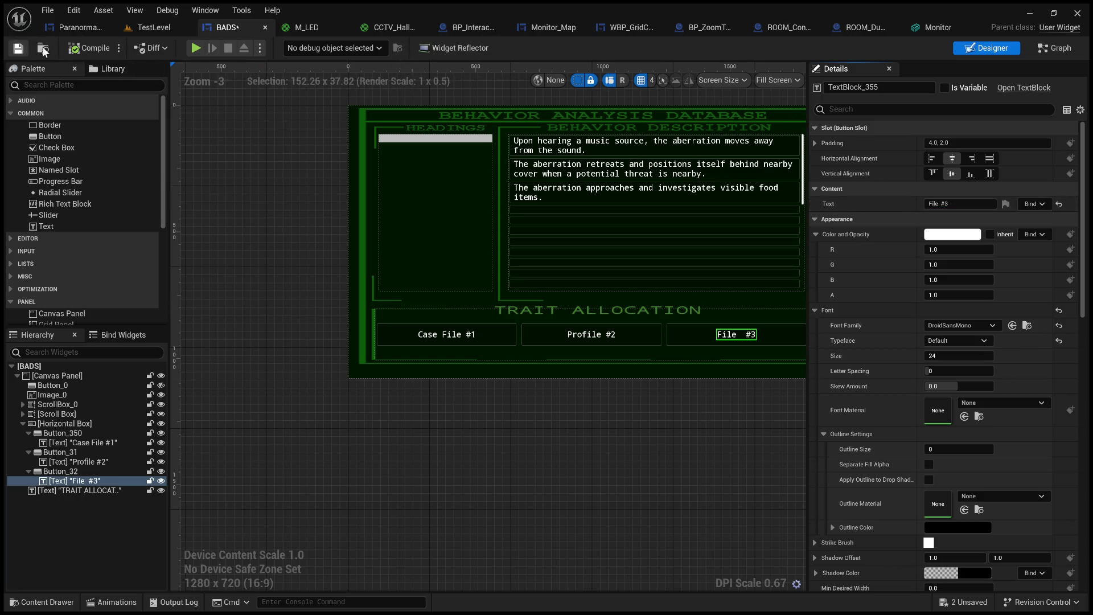
key("ctrl+s")
left_click(42, 50)
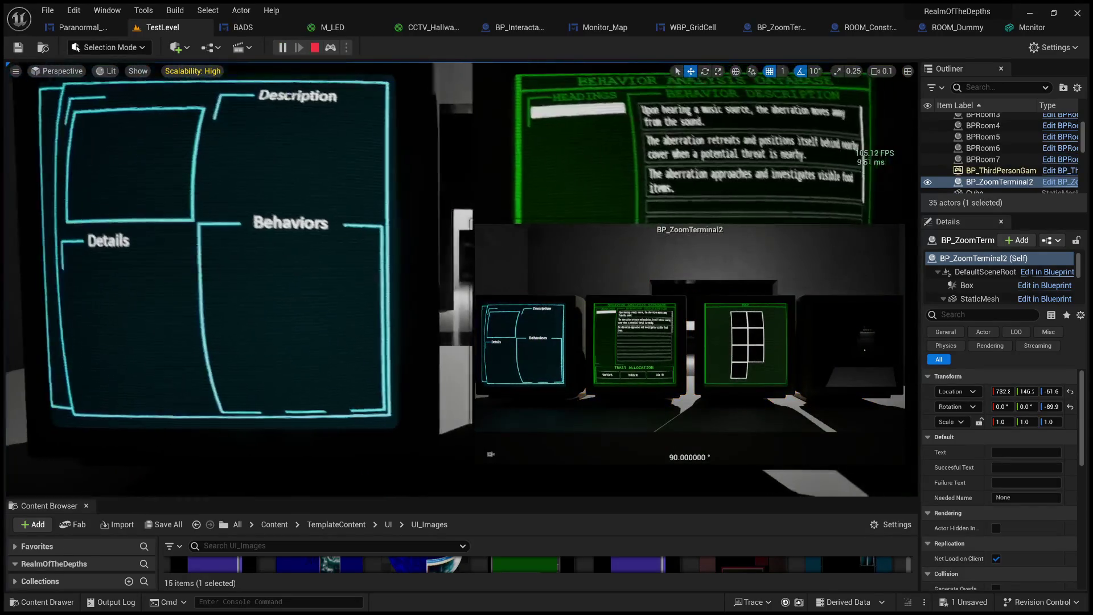
left_click(406, 236)
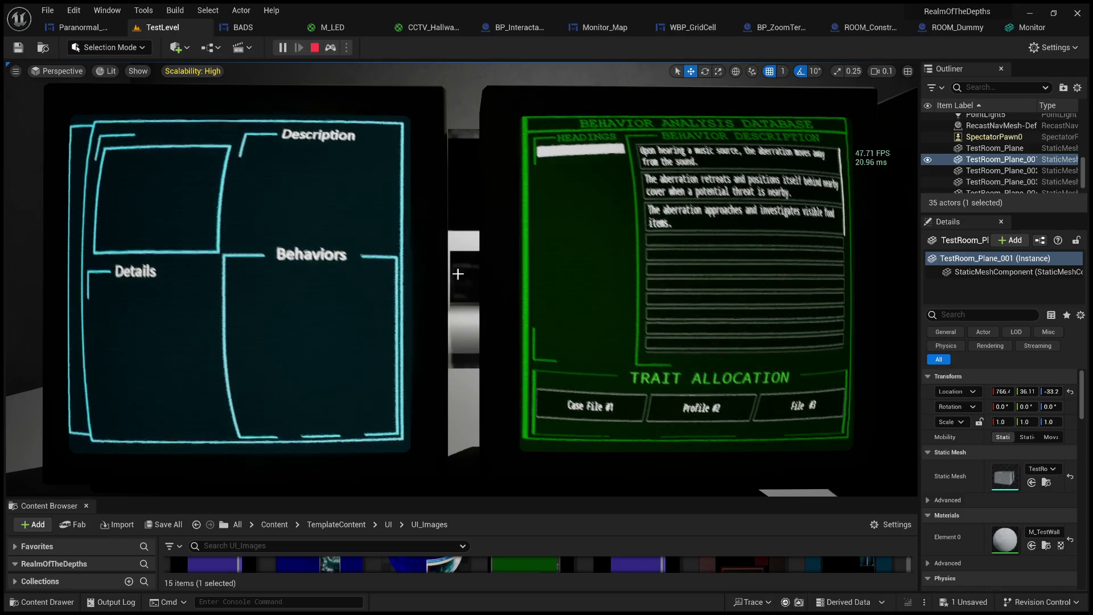
left_click(517, 279)
Turn and walk the player up to the central BADS monitor in the play-test.
key("d")
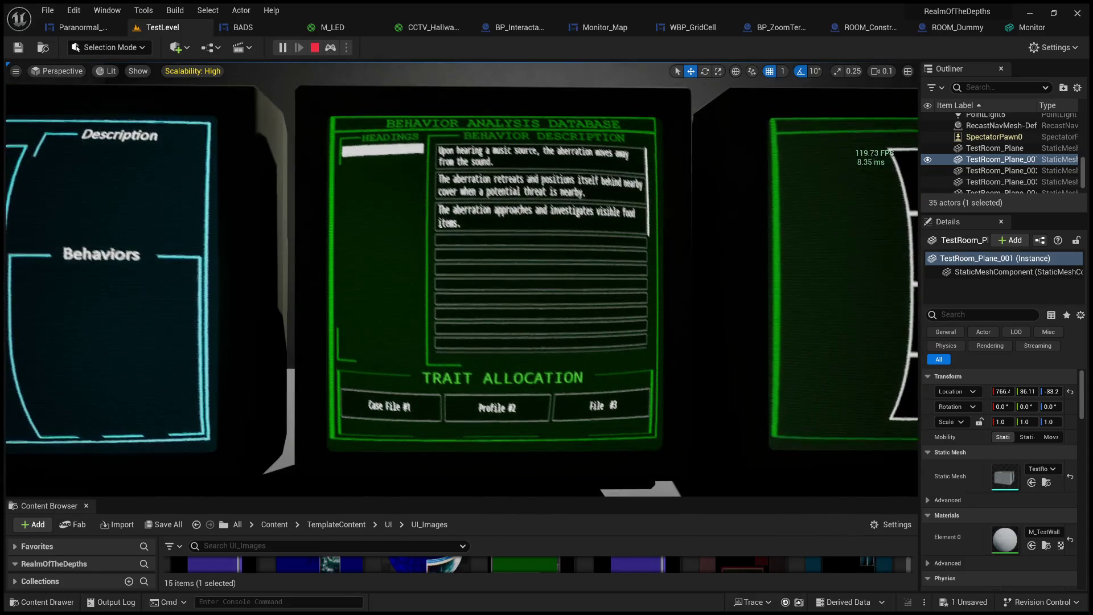
key("w")
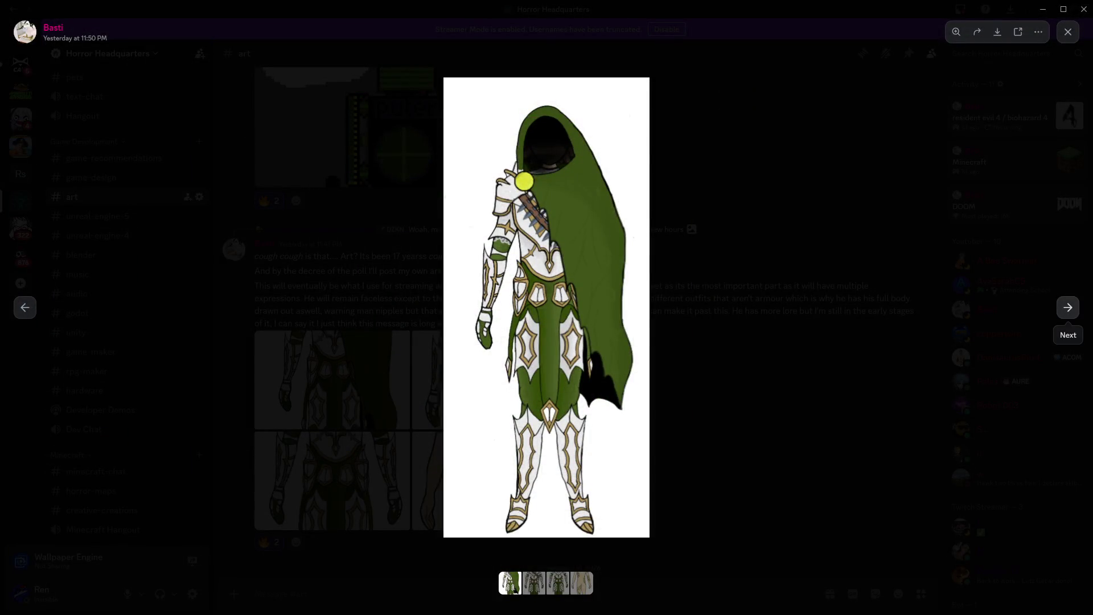
Browse forward and back through the character art images, close the viewer, and return to Unreal.
left_click(1068, 310)
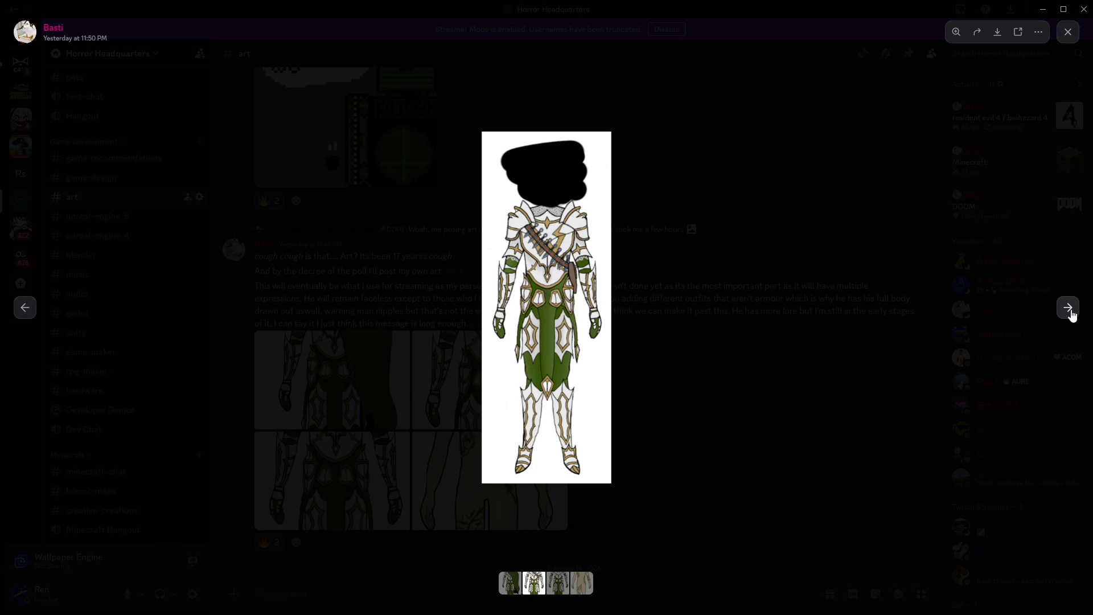
left_click(1070, 313)
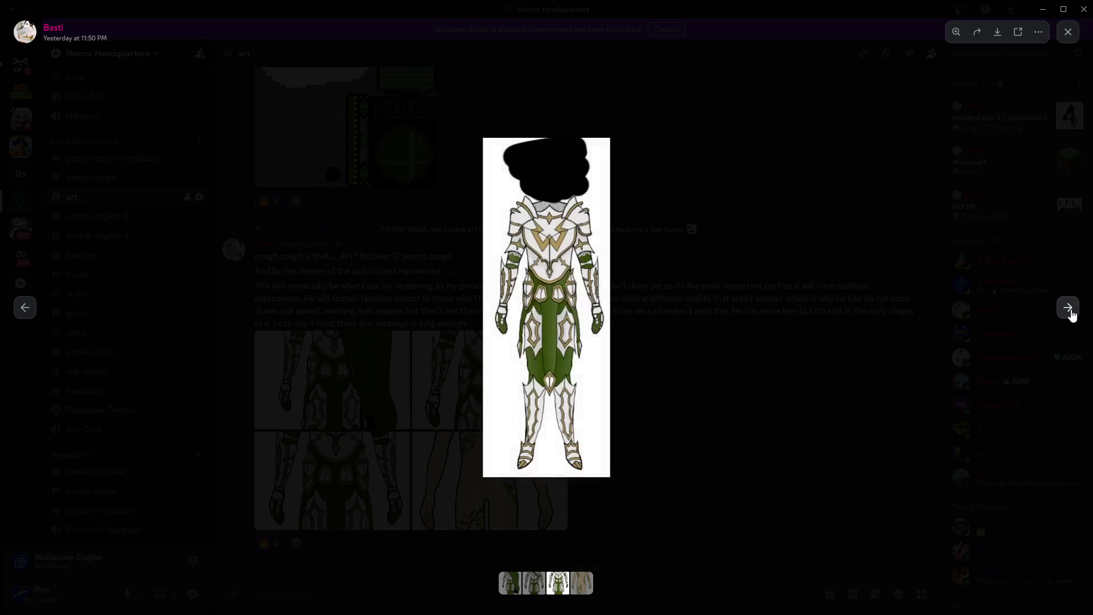
left_click(29, 312)
left_click(29, 311)
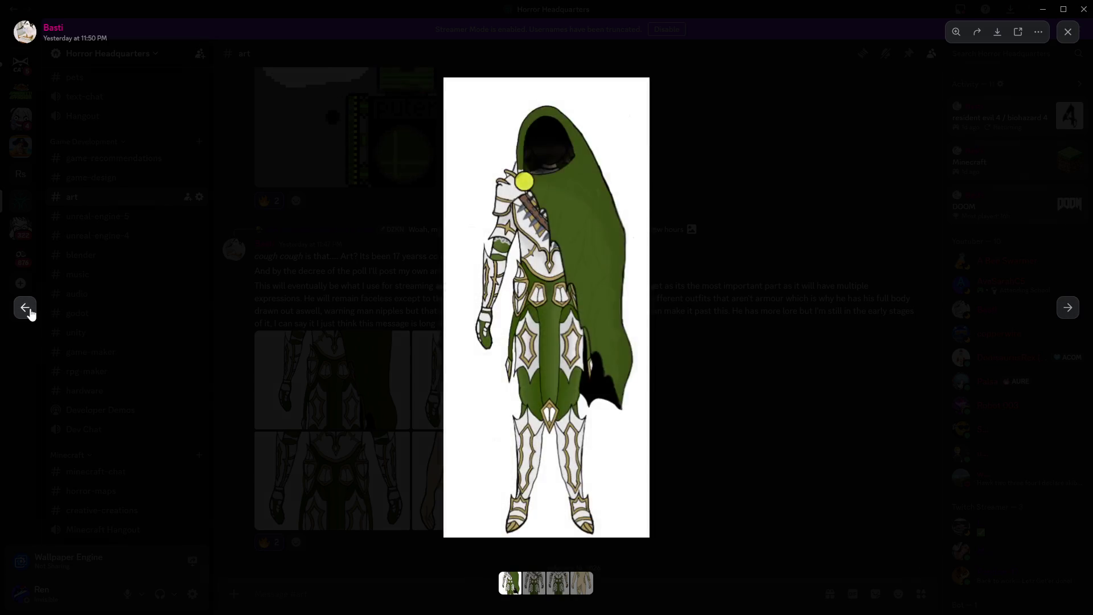
left_click(271, 355)
scroll(778, 428, "down", 5)
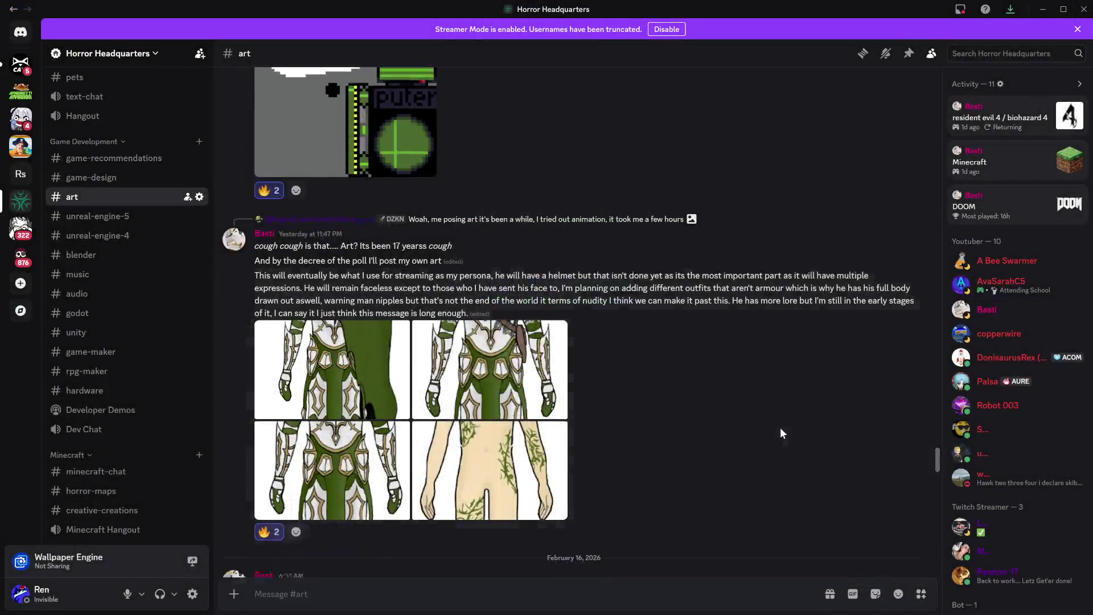
key("alt+Tab")
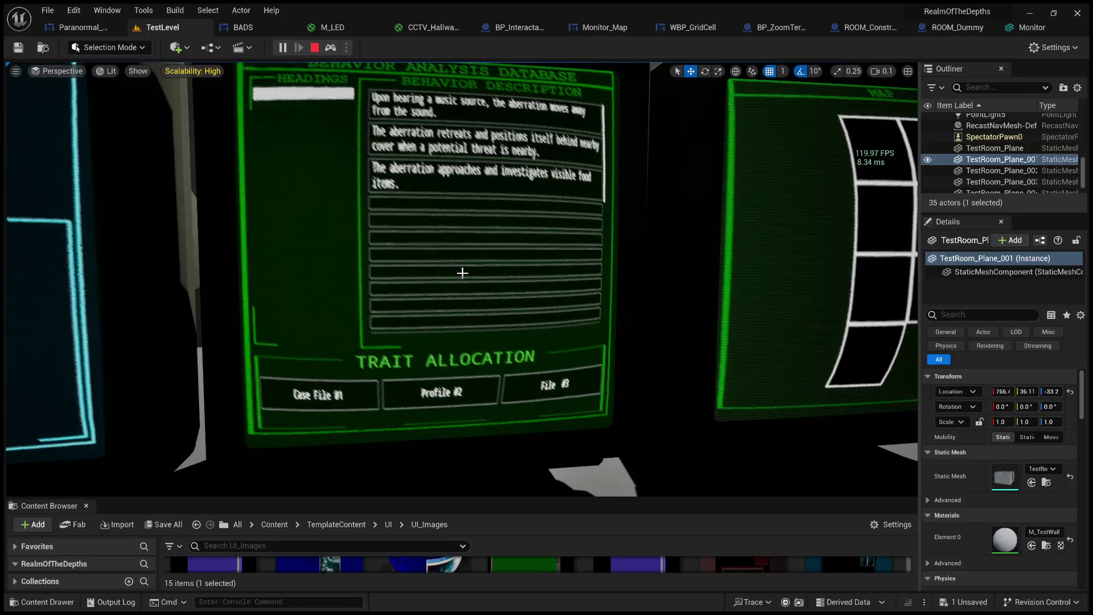
Zoom the game camera onto the central terminal monitor, back out, then zoom in again.
left_click(545, 294)
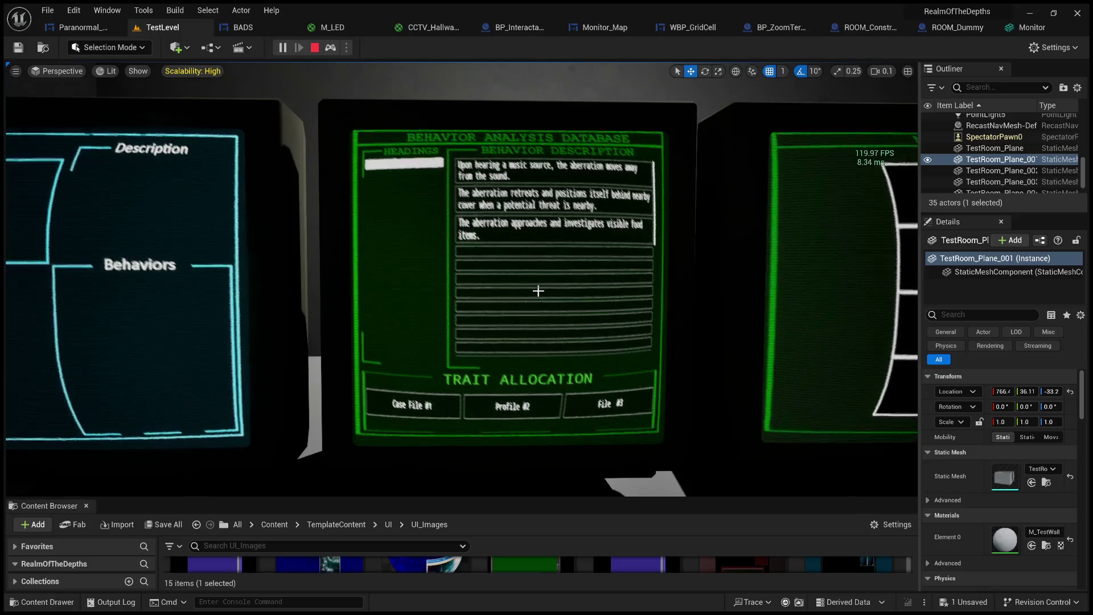
left_click(538, 291)
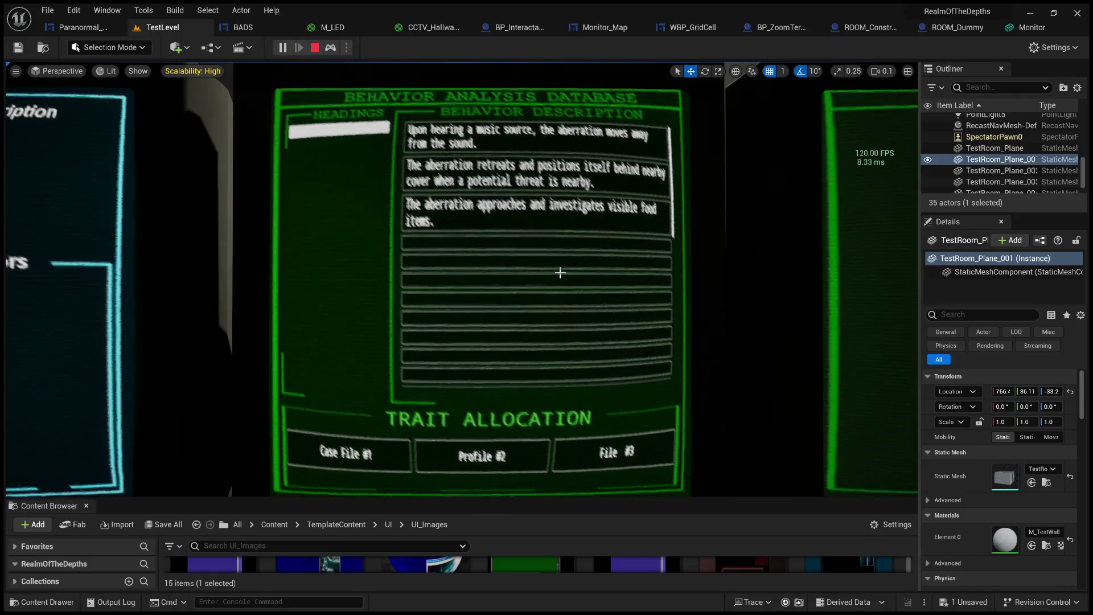
key("Escape")
left_click(549, 231)
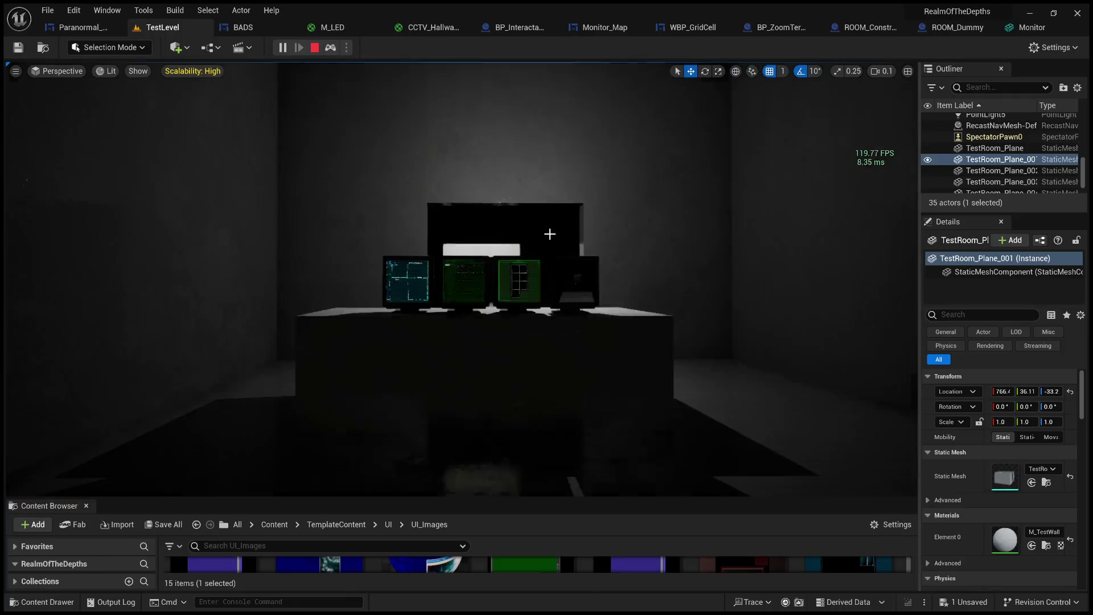
Restart the play-test and pan between the green BADS monitor and the Description monitor.
left_click(314, 47)
key("alt+p")
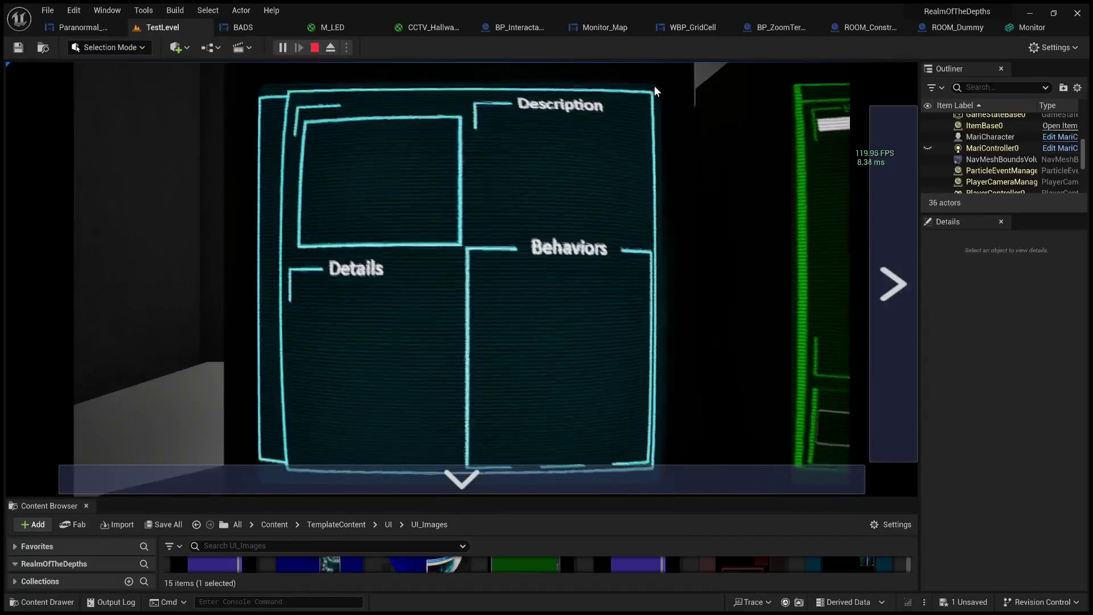
left_click(873, 222)
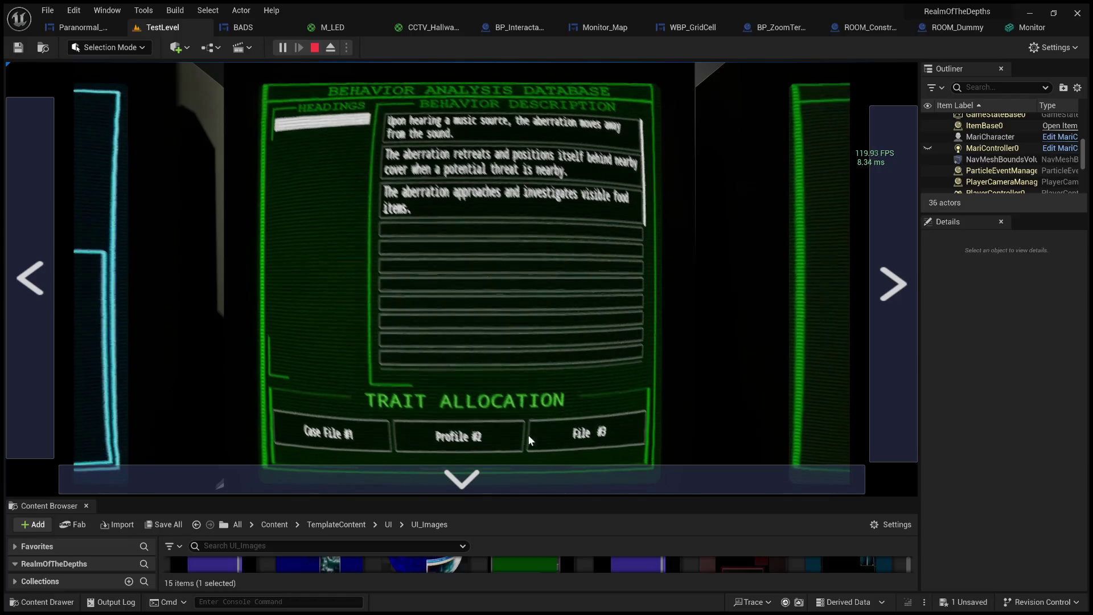
left_click(96, 318)
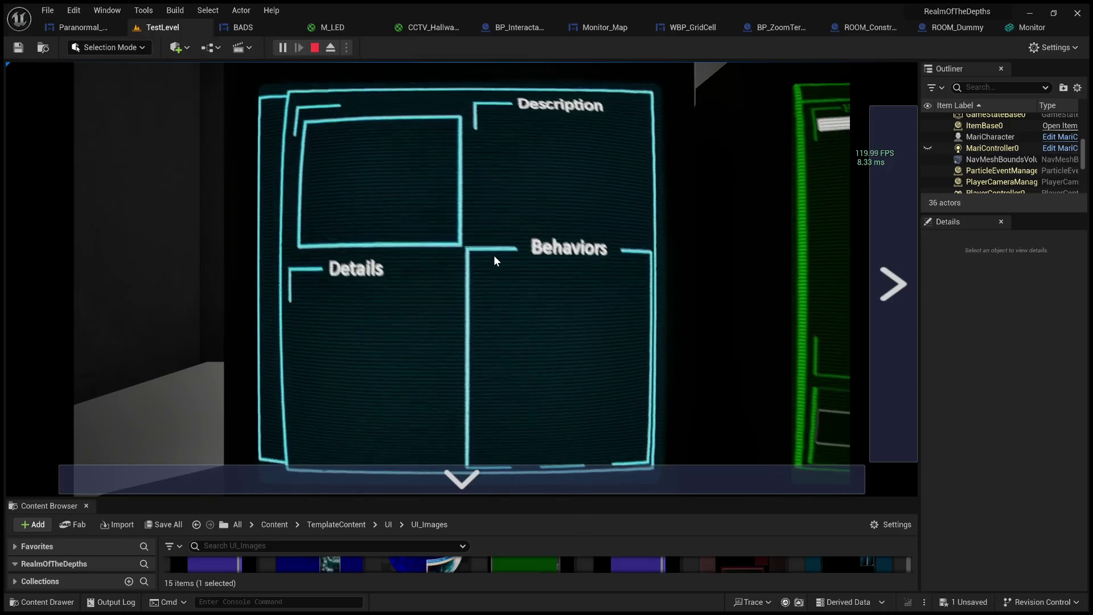
Show the Behavior Analysis Database screen, then stop the play-test and reopen the BADS widget.
left_click(893, 283)
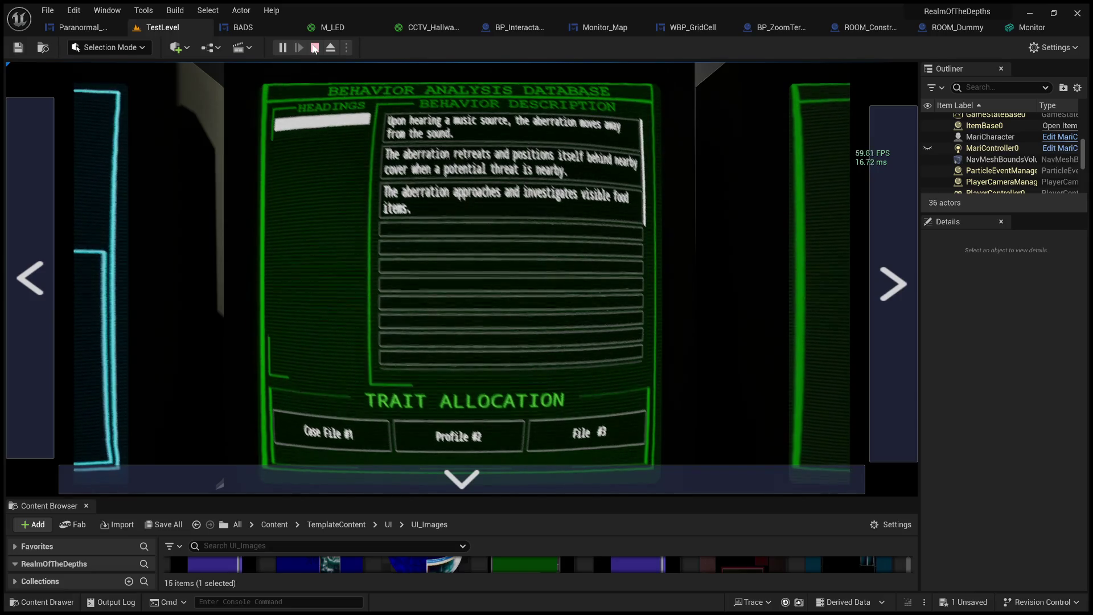
left_click(314, 48)
left_click(242, 27)
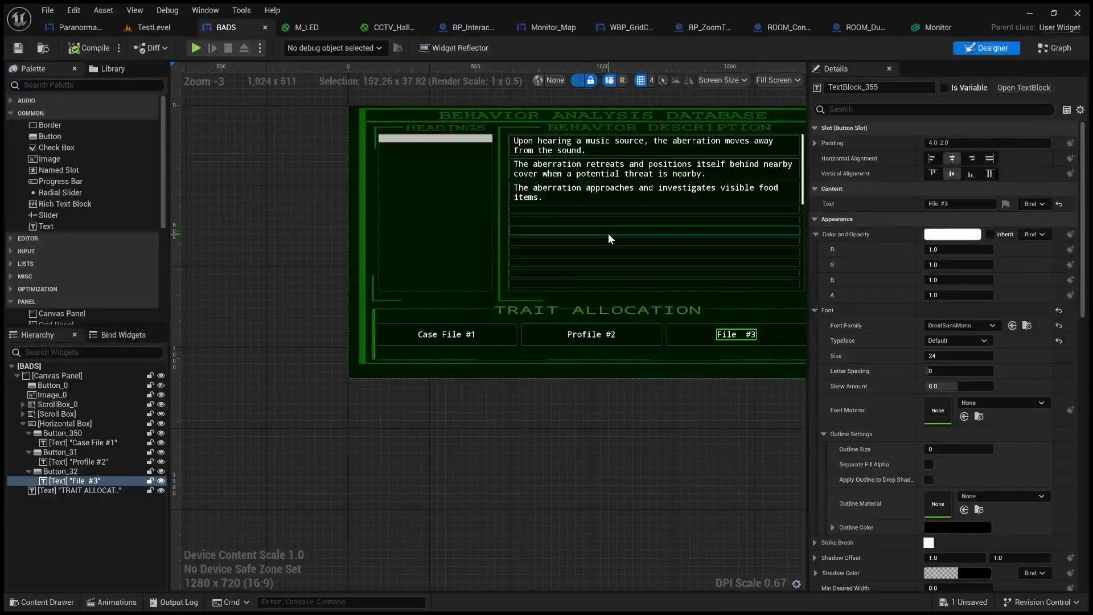
Relabel the third BADS button from File #3 to Profile #3.
left_click(593, 339)
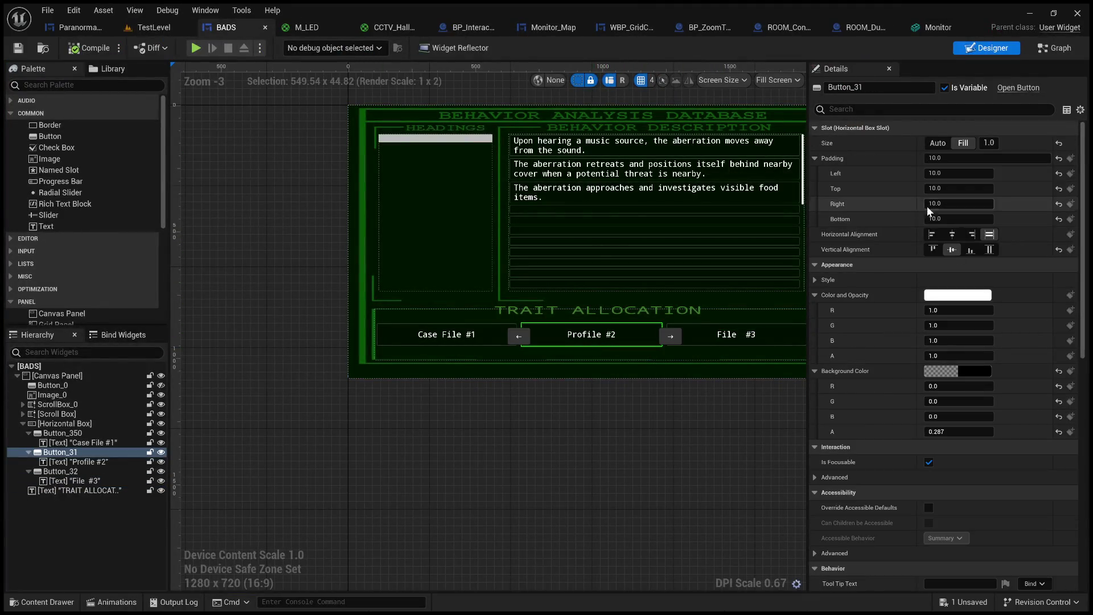
scroll(886, 293, "down", 5)
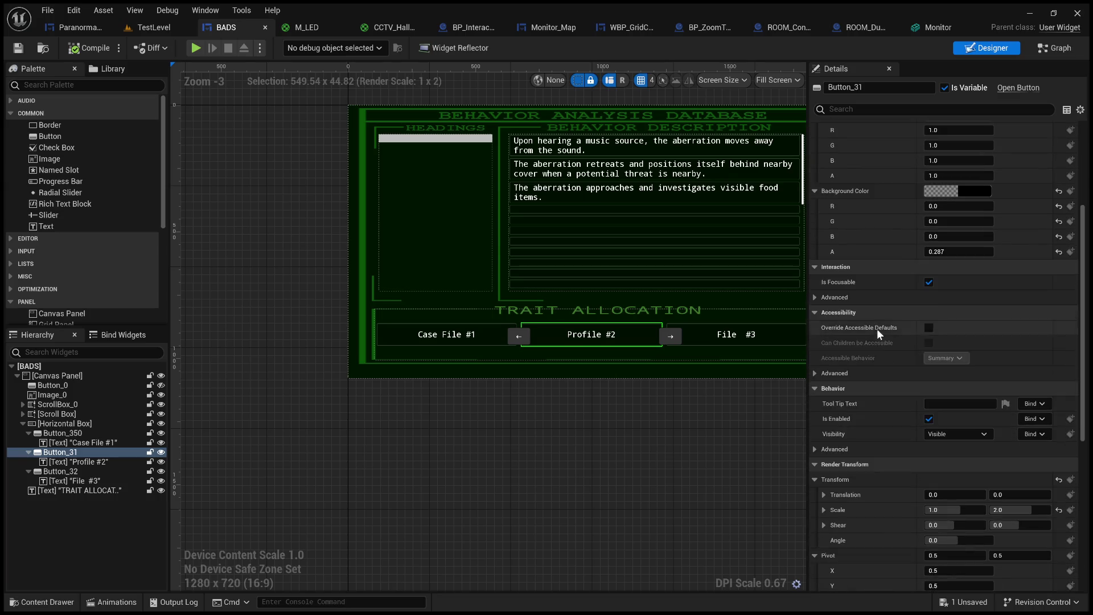
scroll(907, 280, "up", 5)
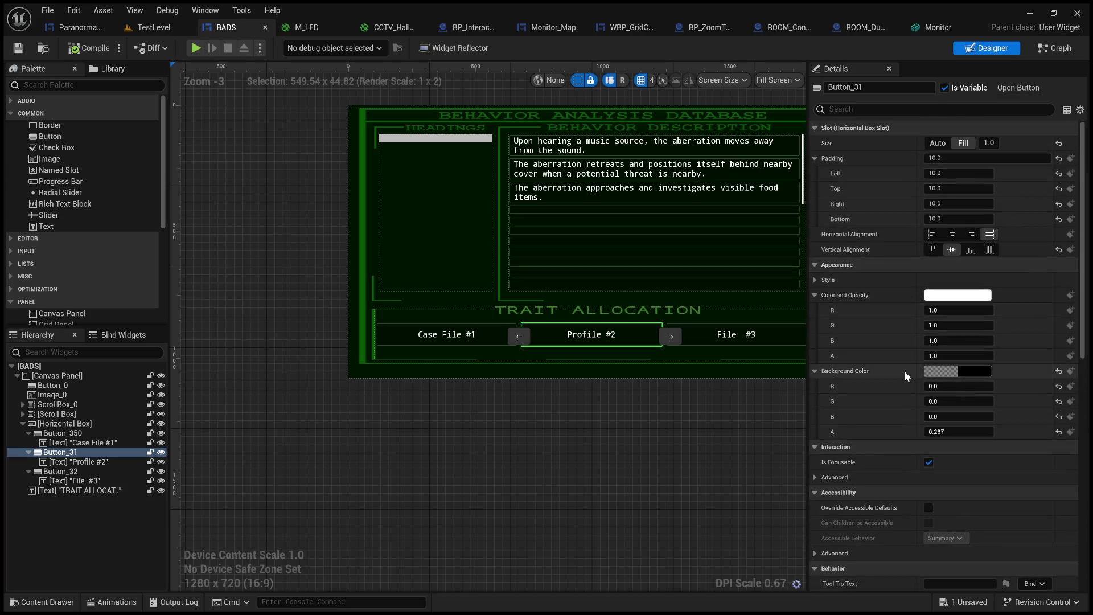
scroll(877, 346, "down", 10)
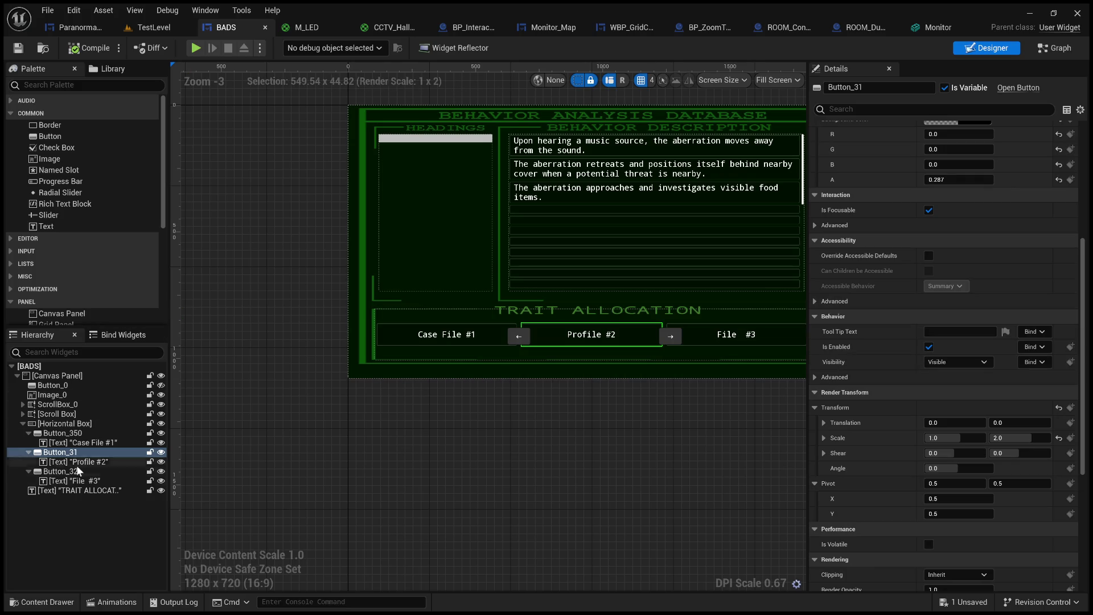
left_click(95, 461)
scroll(888, 251, "up", 5)
double_click(935, 204)
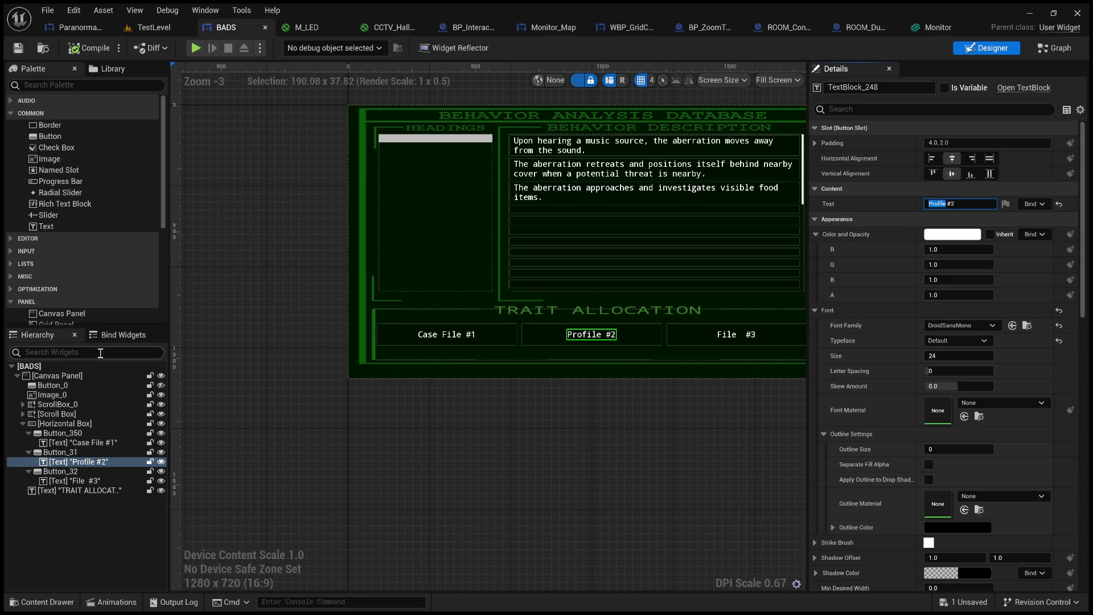
left_click(736, 335)
type("Profile")
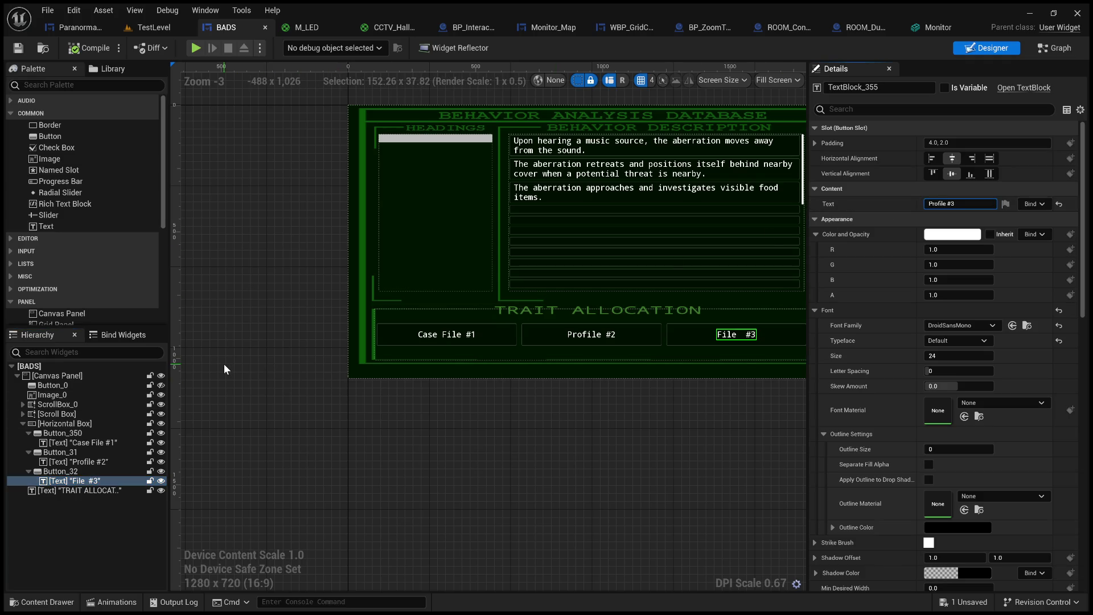
key("Return")
Change Case File #1 to Profile #1, then compile and save the widget.
left_click(98, 443)
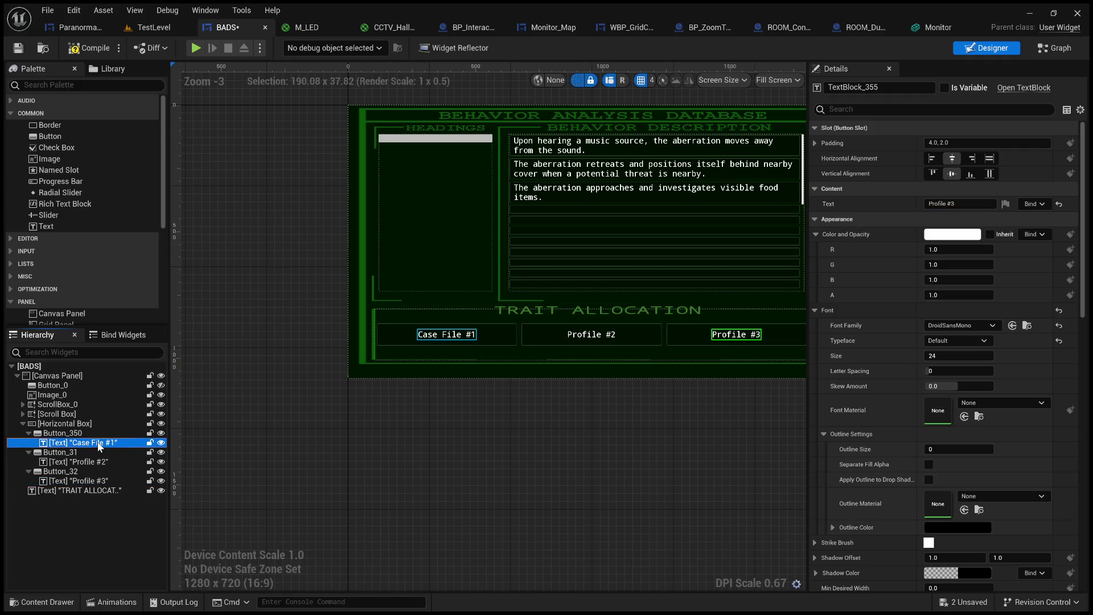
left_click_drag(929, 204, 948, 206)
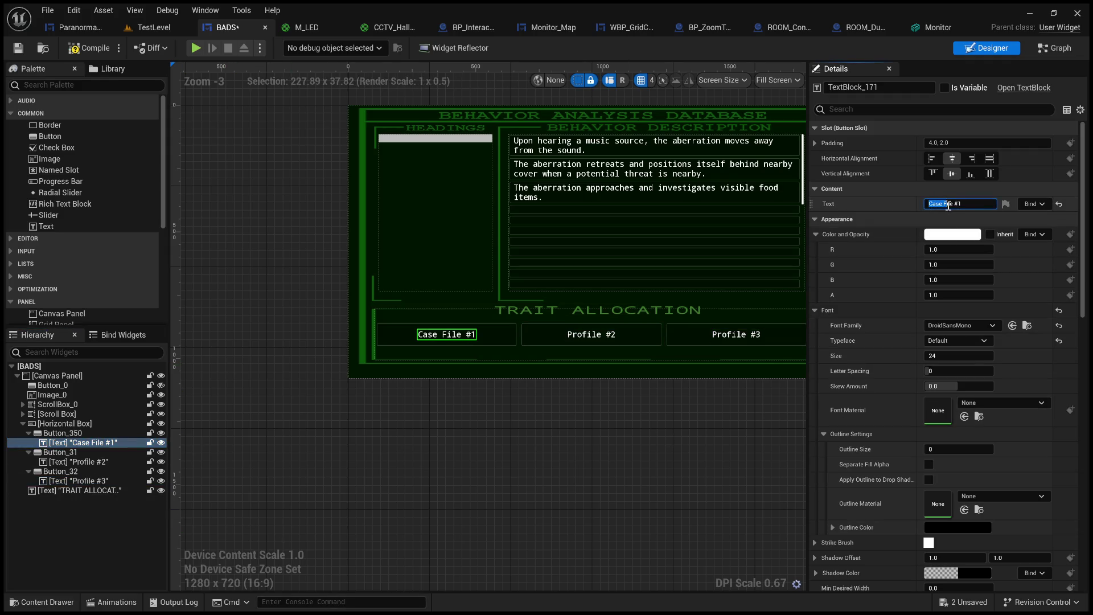
type("Profile")
left_click(729, 402)
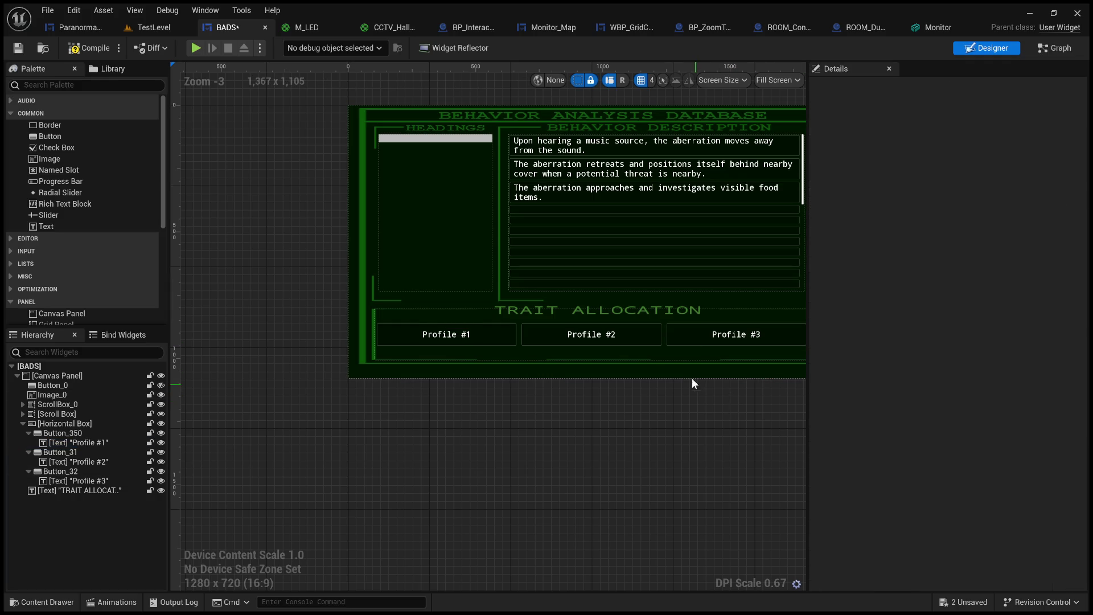
left_click(88, 48)
left_click(17, 48)
Play-test TestLevel and zoom into the centre monitor to check the Profile #1–#3 buttons.
left_click(165, 27)
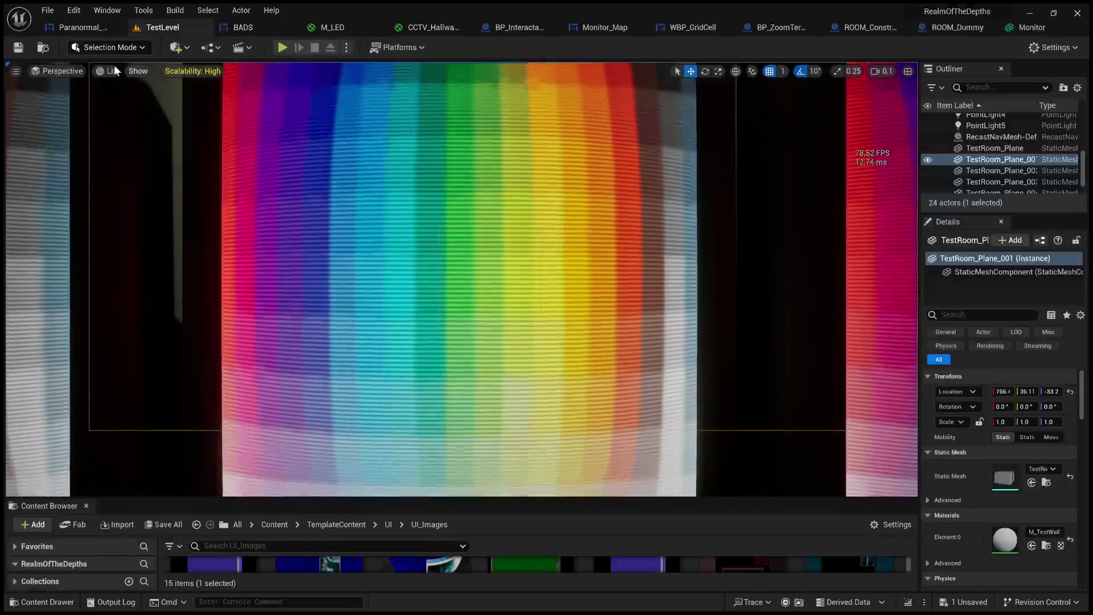
scroll(461, 279, "down", 5)
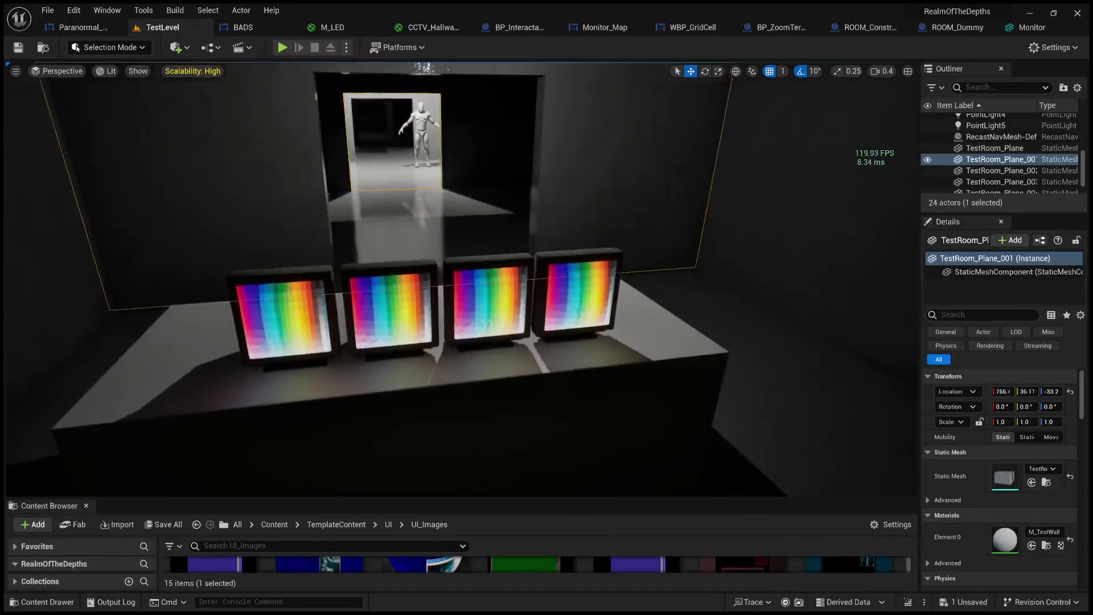
mouse_move(313, 64)
left_mouse_down()
mouse_move(333, 48)
mouse_move(313, 65)
left_mouse_up()
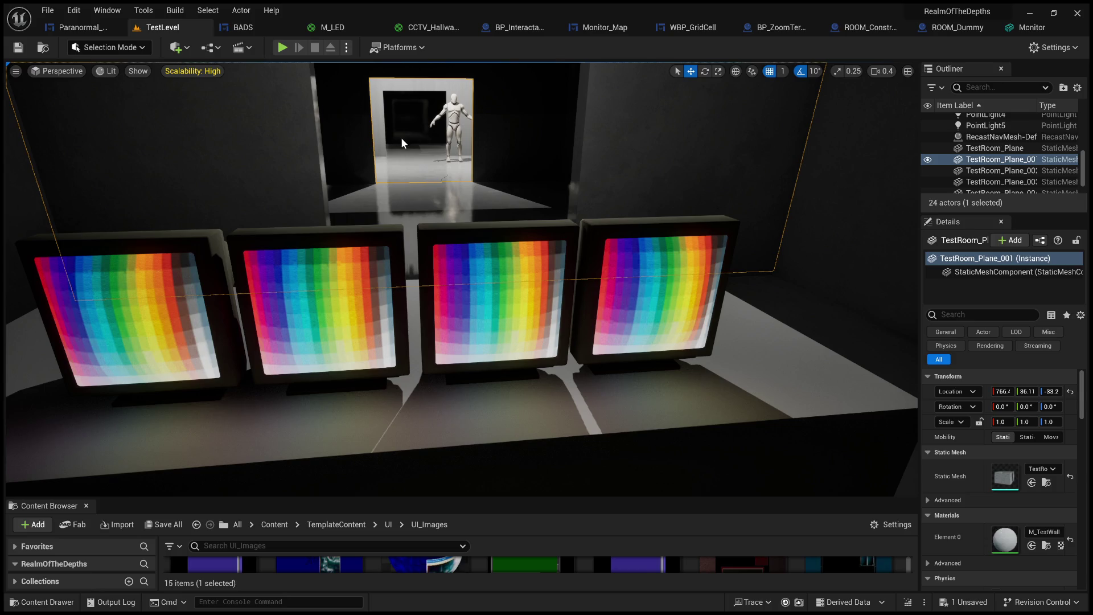
key("alt+p")
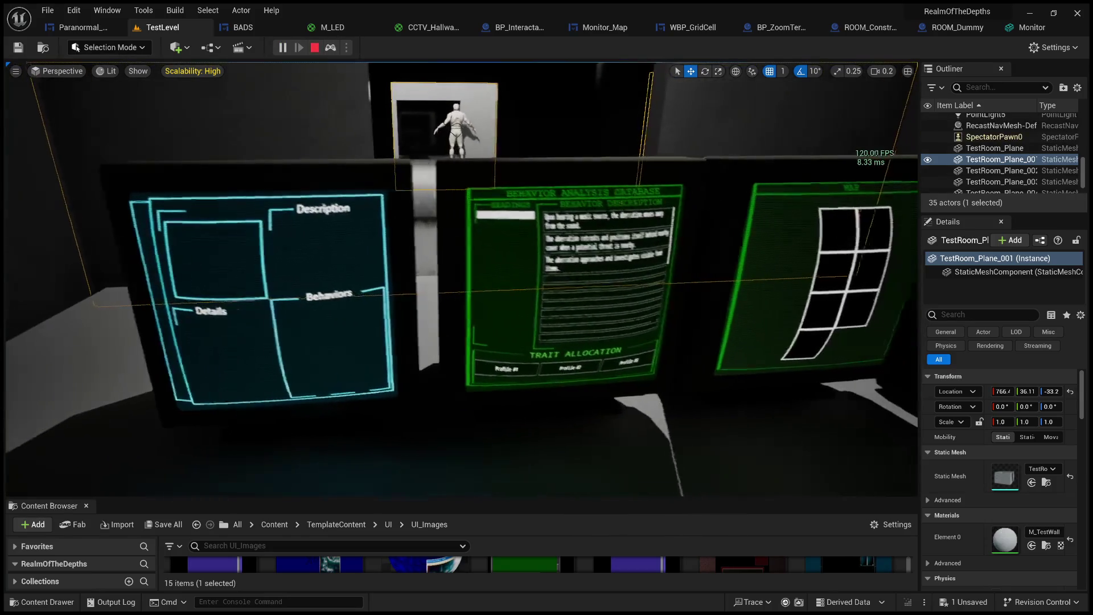
left_click(355, 85)
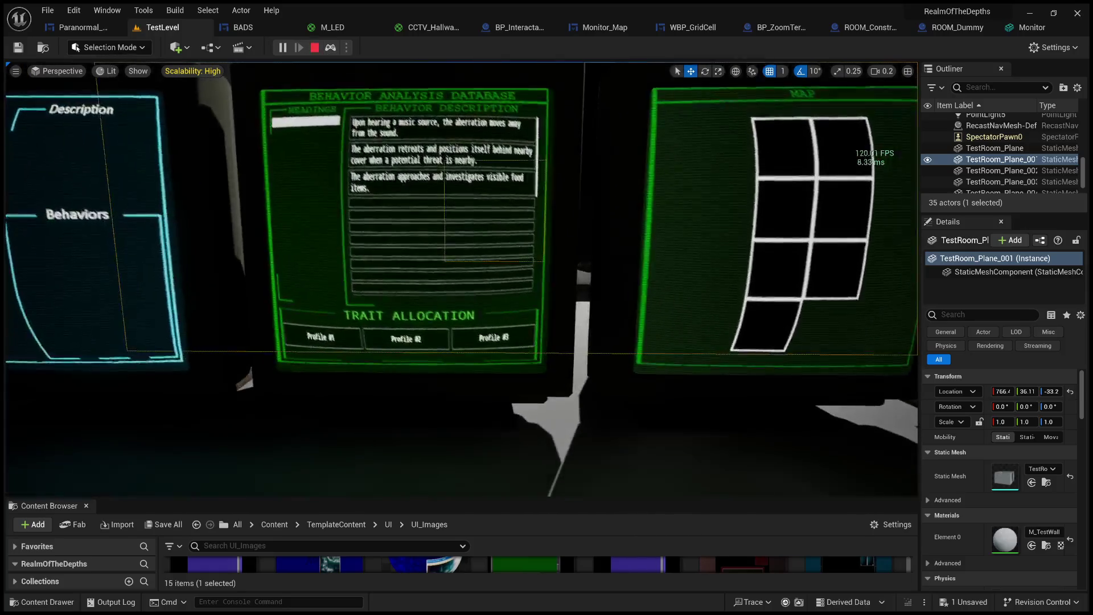
key("Escape")
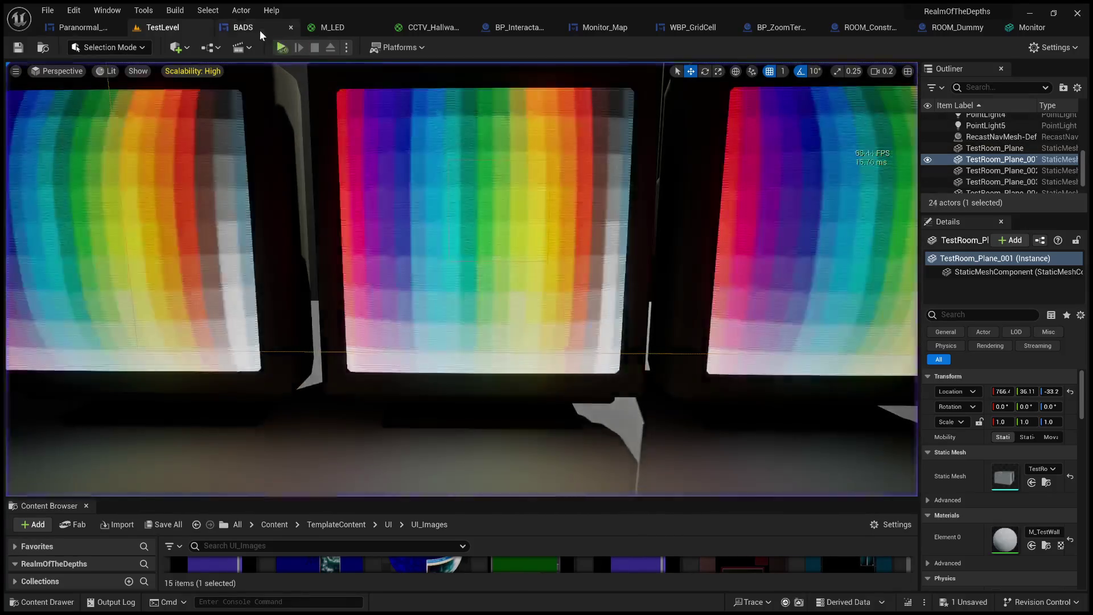
left_click(260, 32)
Zoom and pan the Paranormal_Profiles canvas to examine the left strip of Image_0.
left_click(77, 27)
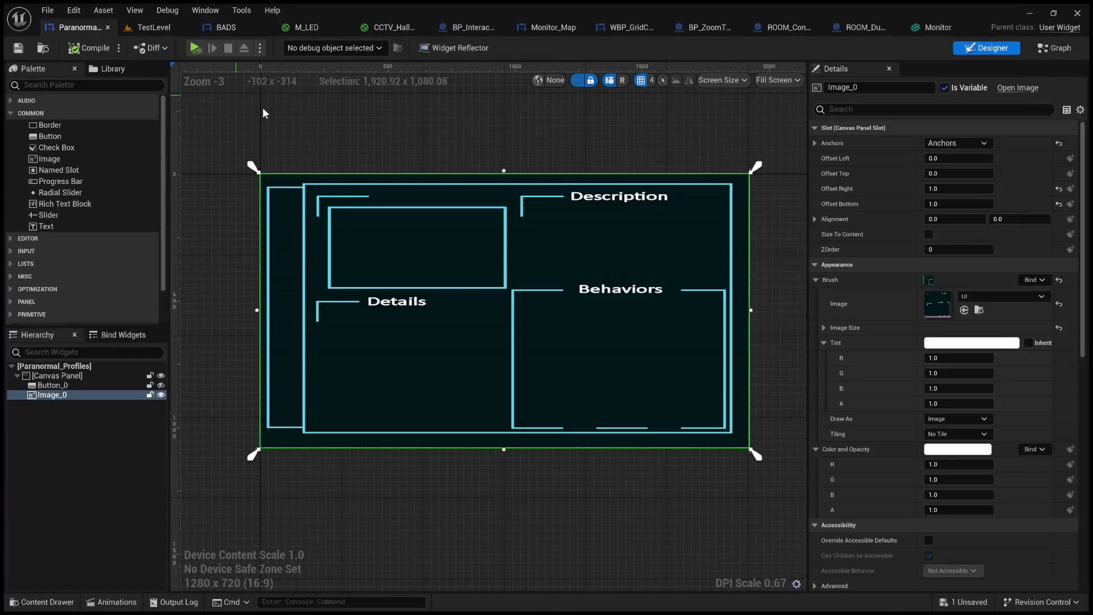
scroll(290, 211, "up", 2)
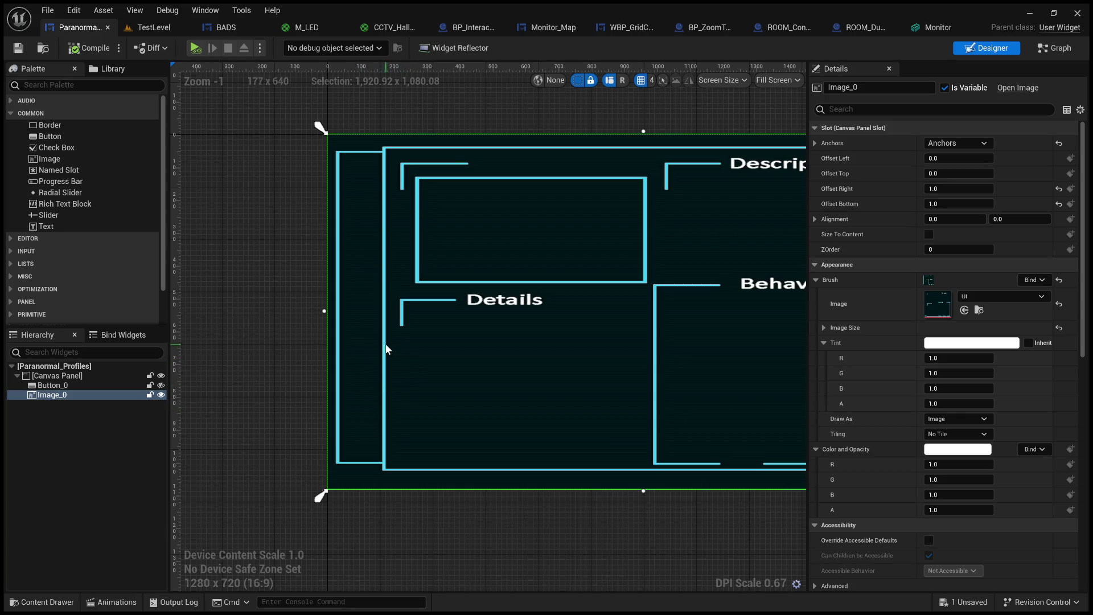
scroll(388, 349, "up", 1)
scroll(373, 340, "down", 3)
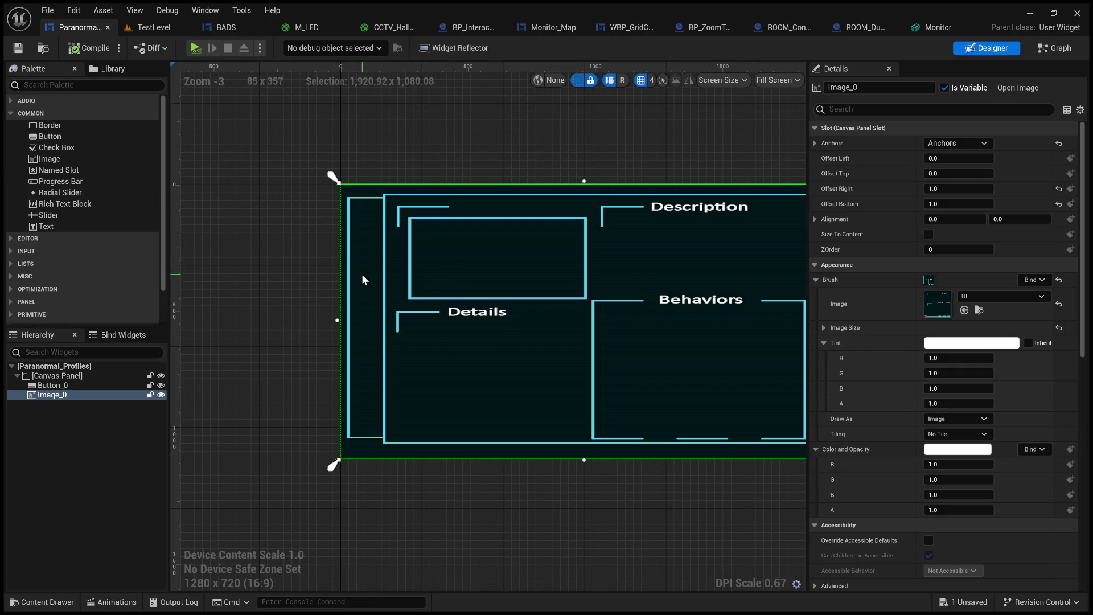
scroll(360, 292, "up", 2)
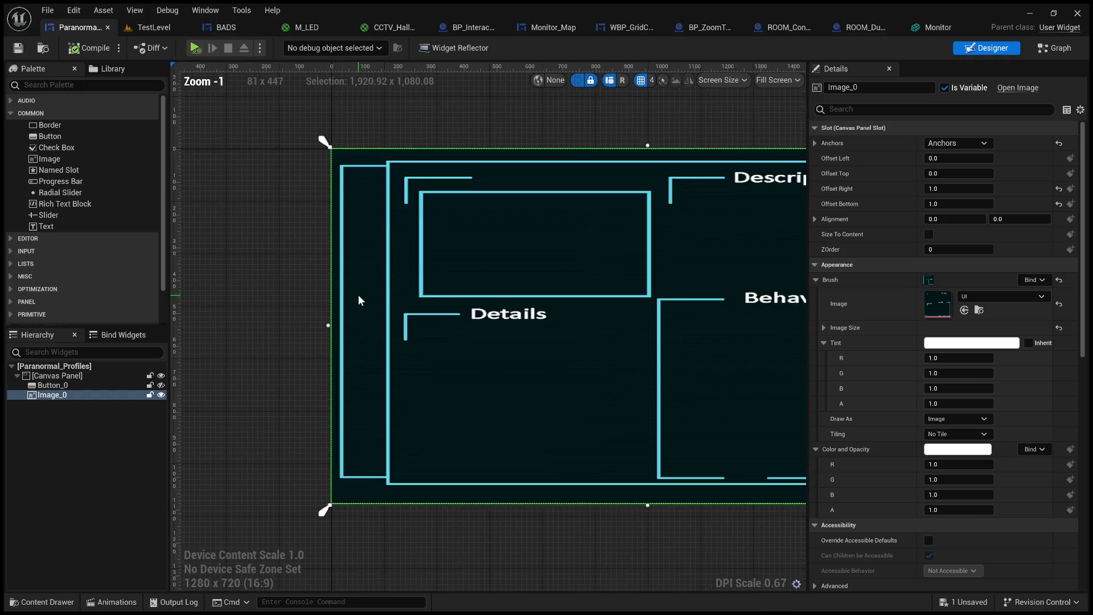
scroll(487, 212, "up", 4)
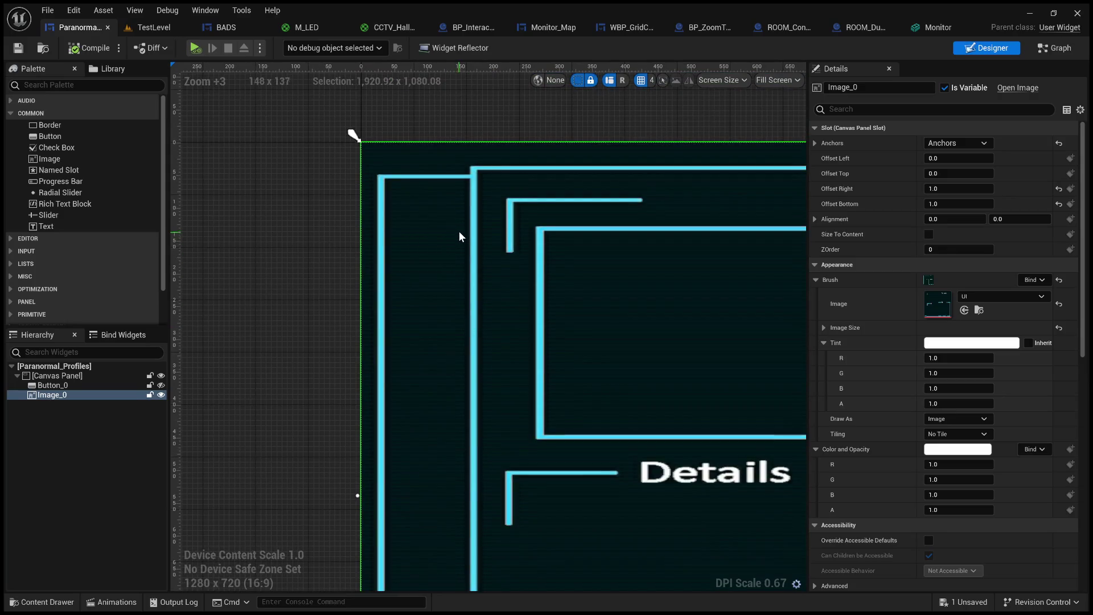
left_click_drag(472, 280, 469, 171)
scroll(450, 221, "down", 3)
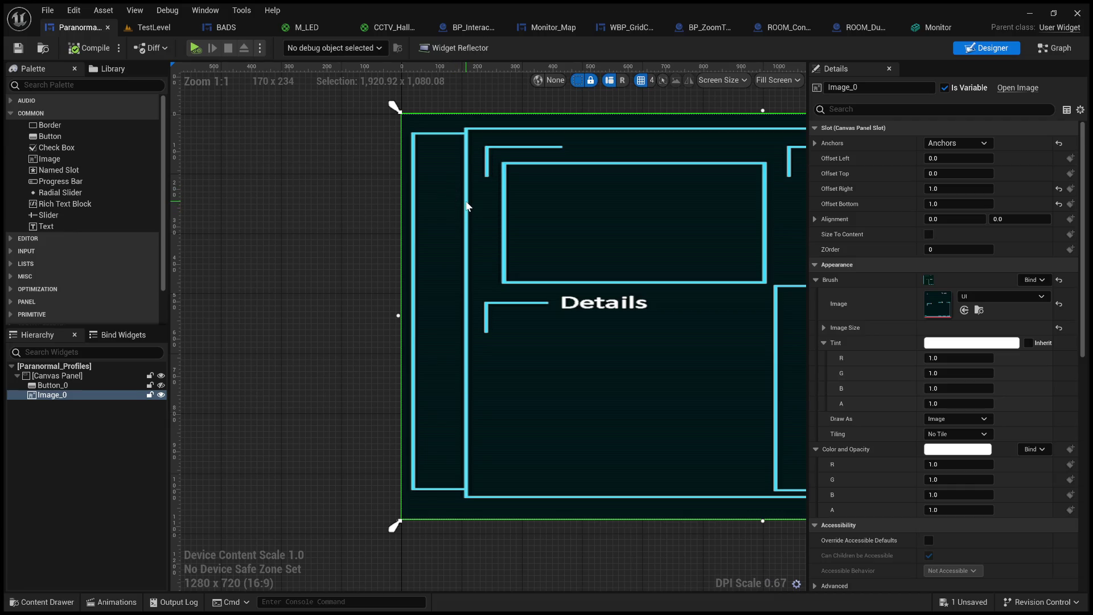
mouse_move(466, 200)
left_mouse_down()
mouse_move(425, 192)
mouse_move(391, 268)
mouse_move(295, 259)
left_mouse_up()
scroll(340, 276, "down", 3)
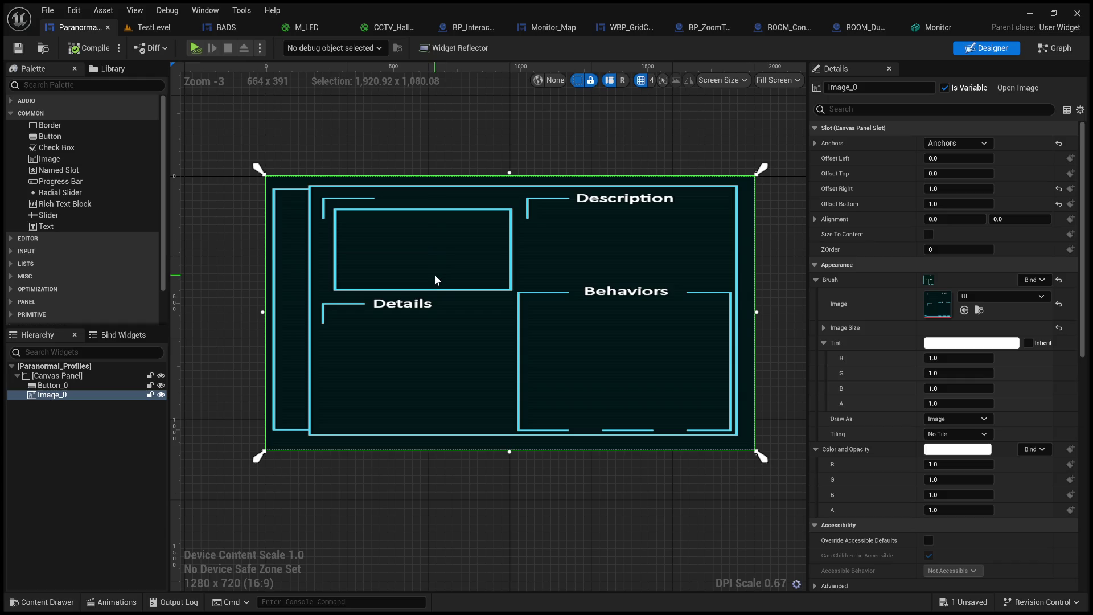
left_click_drag(448, 324, 501, 308)
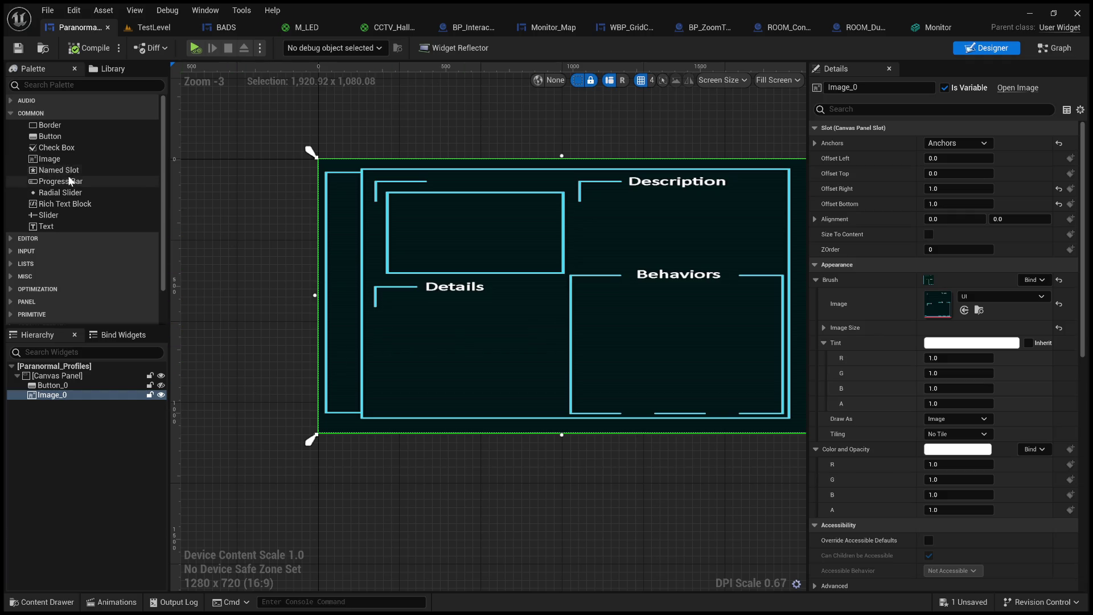
scroll(60, 234, "down", 2)
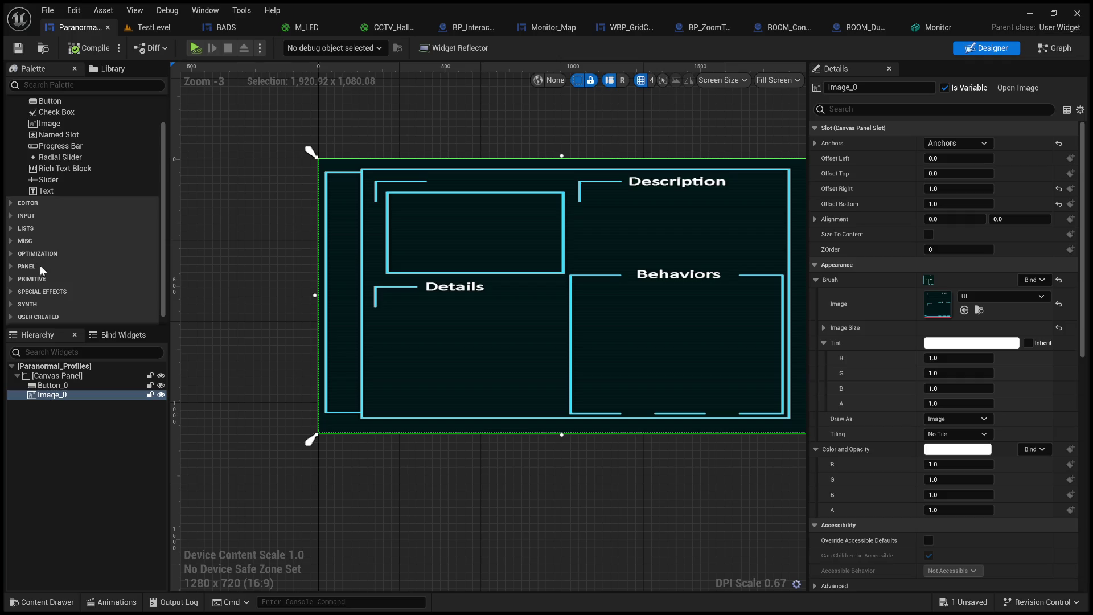
scroll(17, 309, "down", 1)
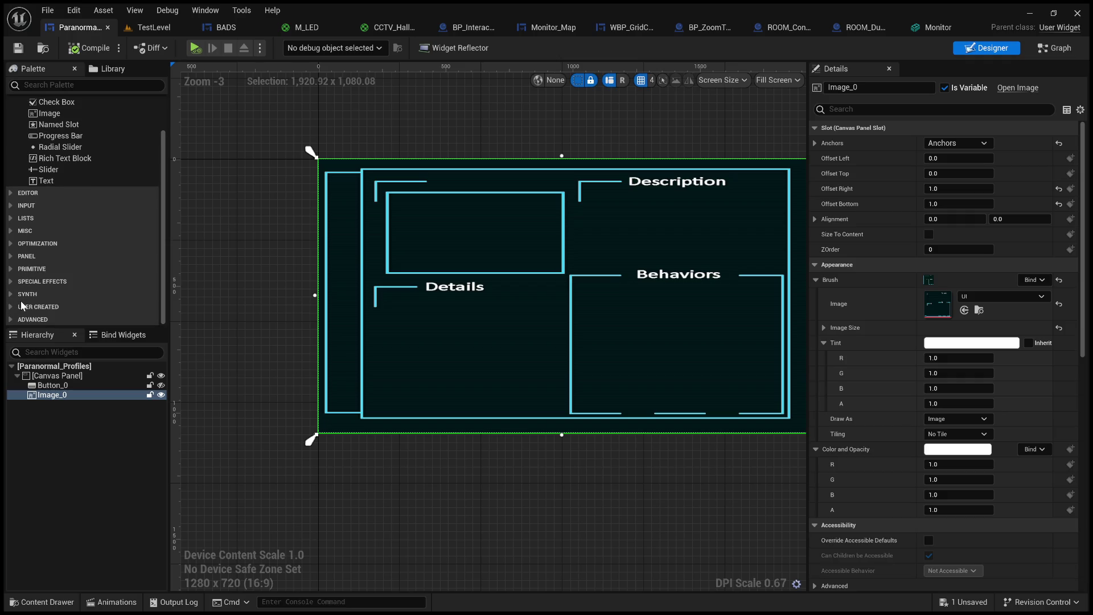
left_click(17, 221)
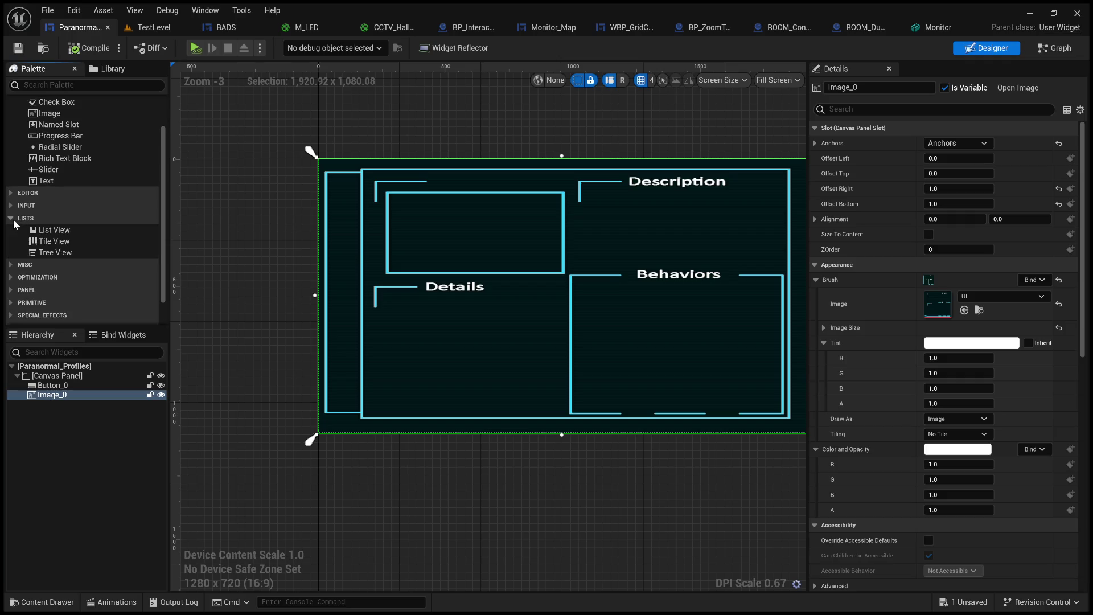
left_click(13, 219)
left_click(11, 206)
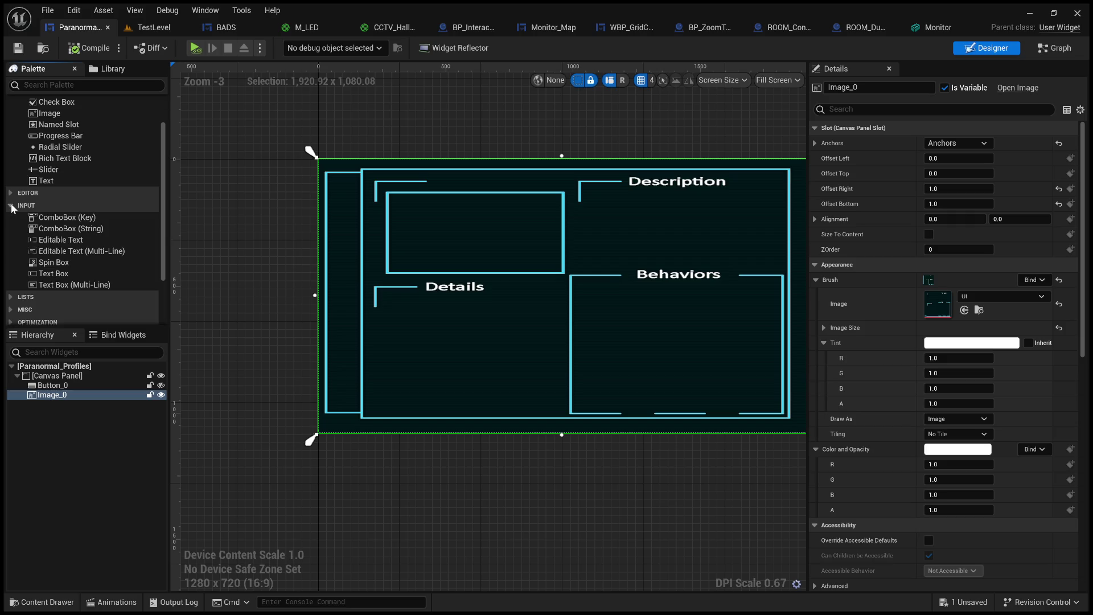
left_click(11, 205)
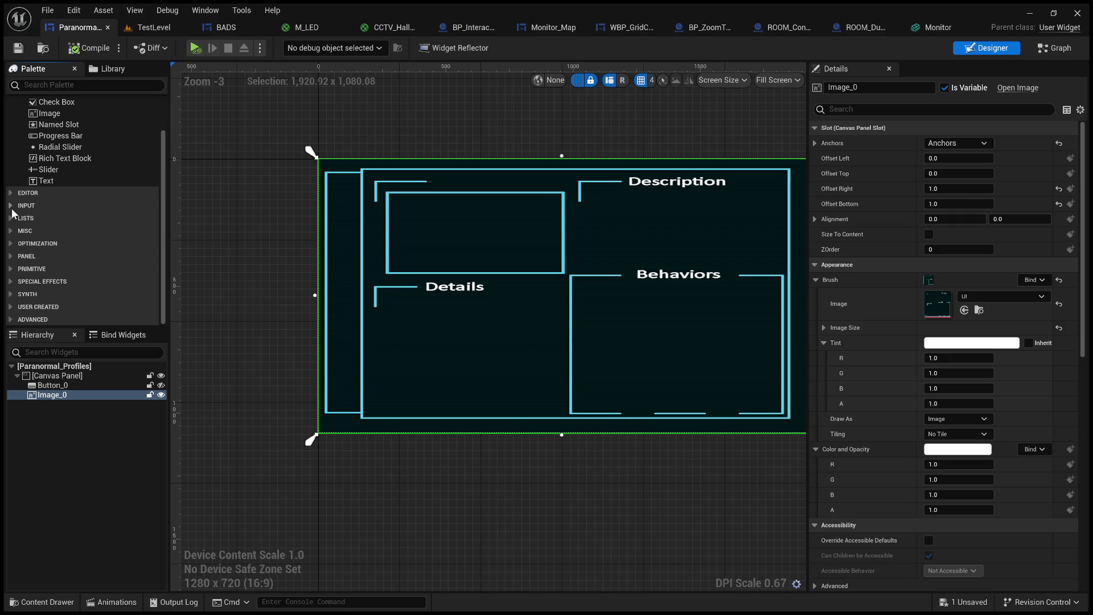
left_click(14, 244)
left_click(13, 244)
left_click(11, 257)
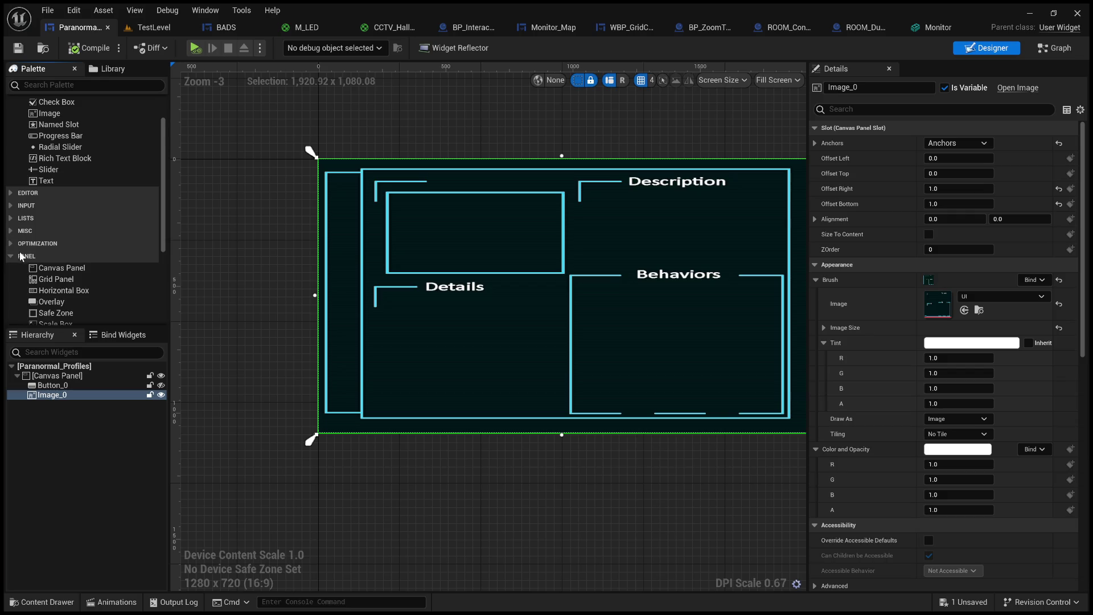
scroll(66, 267, "down", 2)
scroll(81, 281, "down", 3)
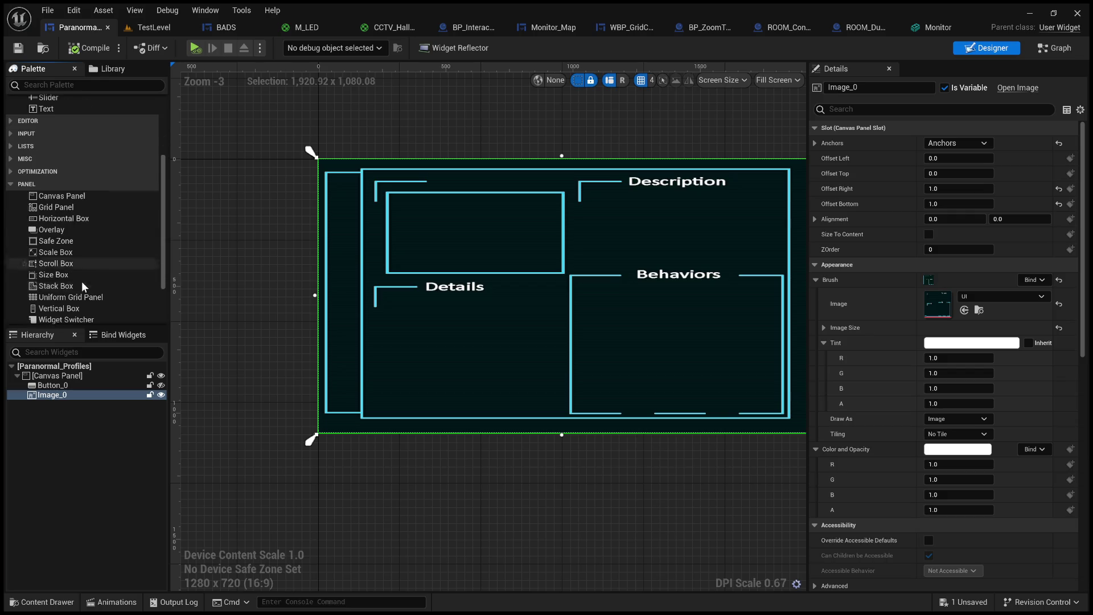
Drop a Vertical Box onto the Paranormal_Profiles frame and anchor it roughly along the left side.
left_click_drag(69, 290, 309, 224)
left_click_drag(333, 186, 333, 187)
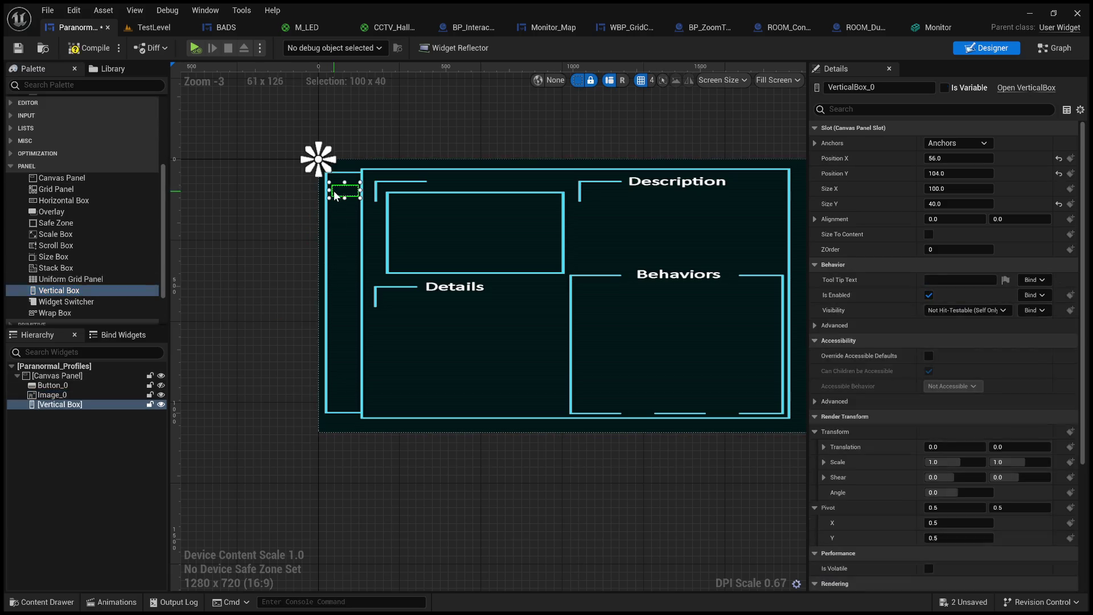
scroll(330, 184, "up", 4)
scroll(376, 307, "down", 2)
mouse_move(312, 145)
left_mouse_down()
mouse_move(376, 307)
mouse_move(389, 306)
left_mouse_up()
scroll(392, 311, "down", 3)
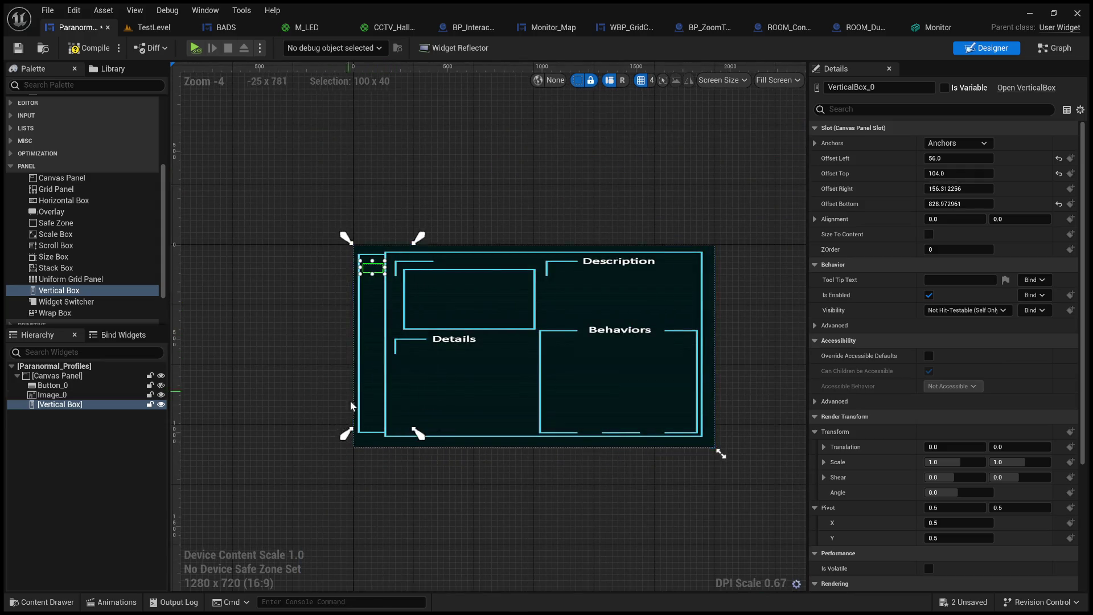
scroll(432, 414, "up", 5)
mouse_move(450, 432)
left_mouse_down()
mouse_move(490, 415)
mouse_move(406, 423)
left_mouse_up()
left_click_drag(316, 423, 331, 421)
Stretch the vertical box to the frame's top, bottom, left edge and the column's inner line.
scroll(390, 285, "up", 3)
scroll(390, 286, "up", 10)
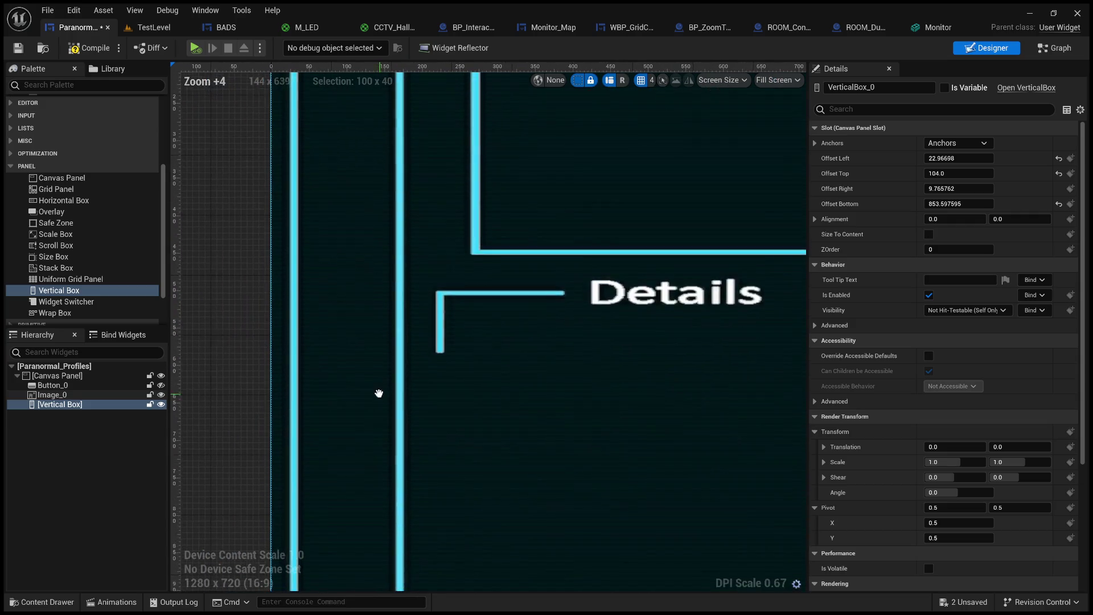
left_click_drag(417, 188, 418, 226)
left_click_drag(370, 262, 368, 225)
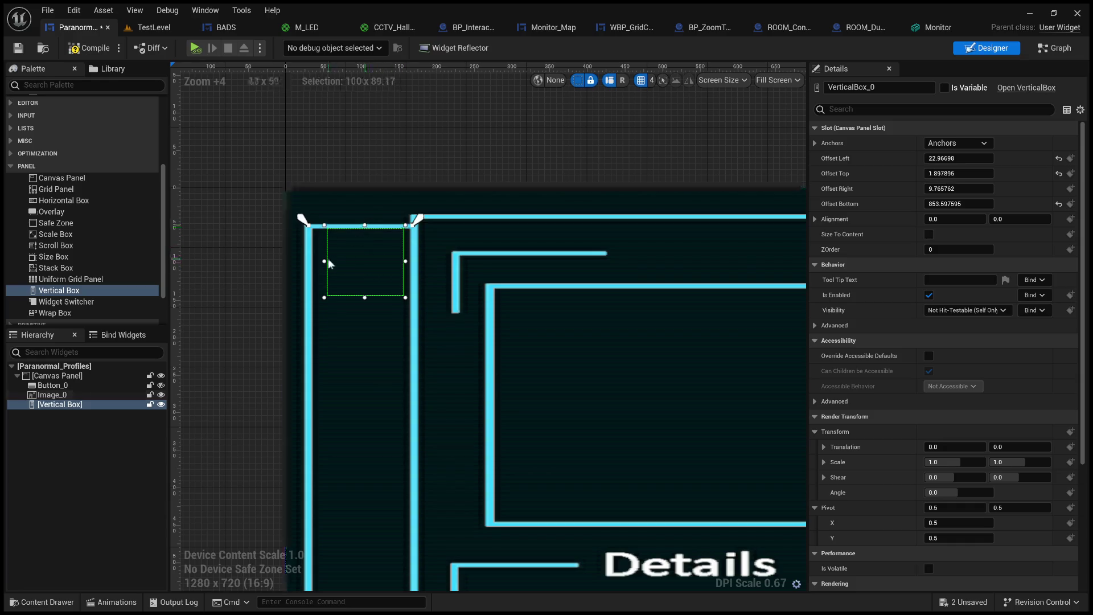
left_click_drag(325, 261, 308, 261)
left_click_drag(413, 269, 421, 267)
scroll(433, 256, "down", 5)
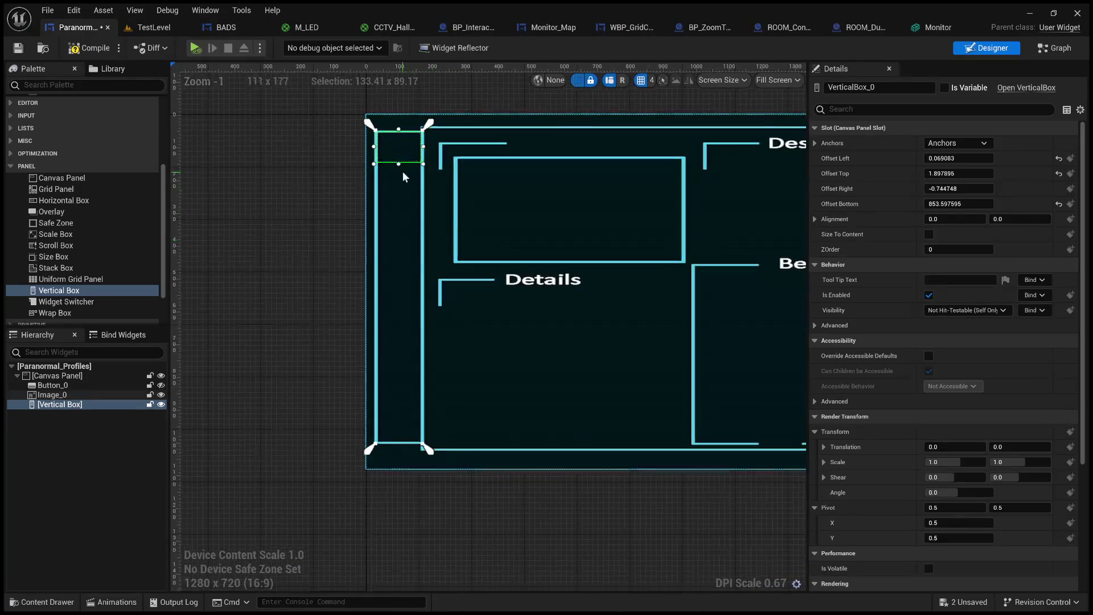
left_click_drag(398, 163, 398, 446)
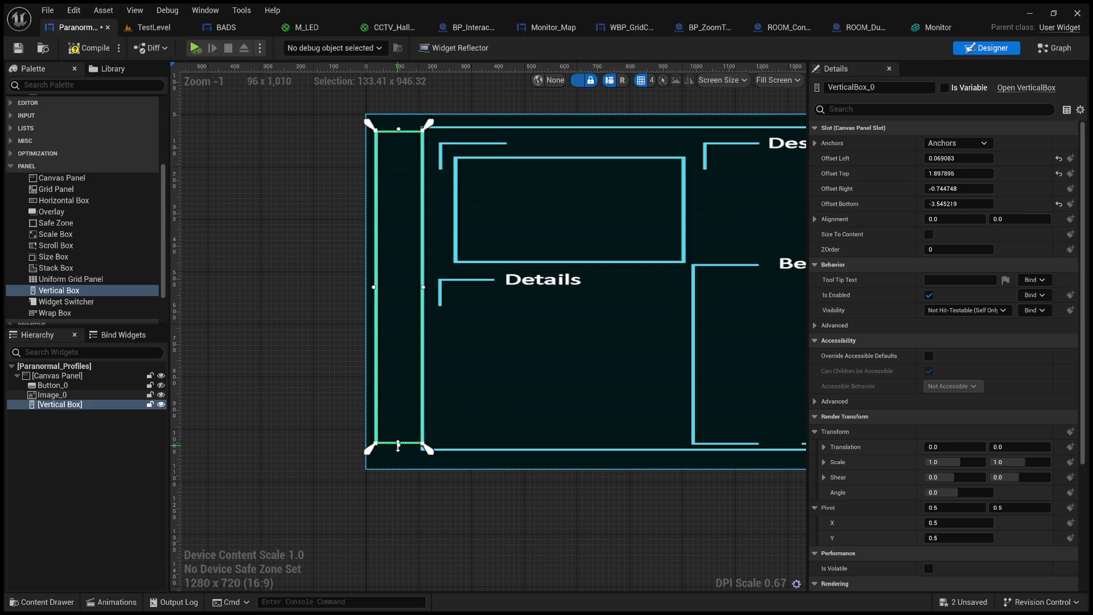
left_click(370, 290)
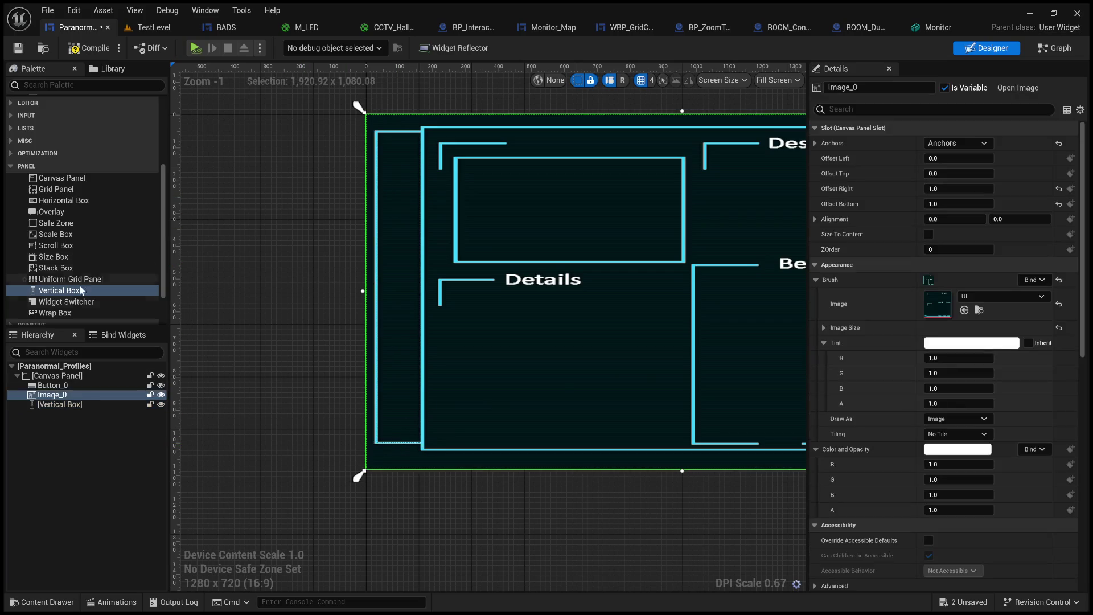
Place a Button in the left-column Vertical Box and duplicate it into three buttons.
scroll(64, 216, "up", 5)
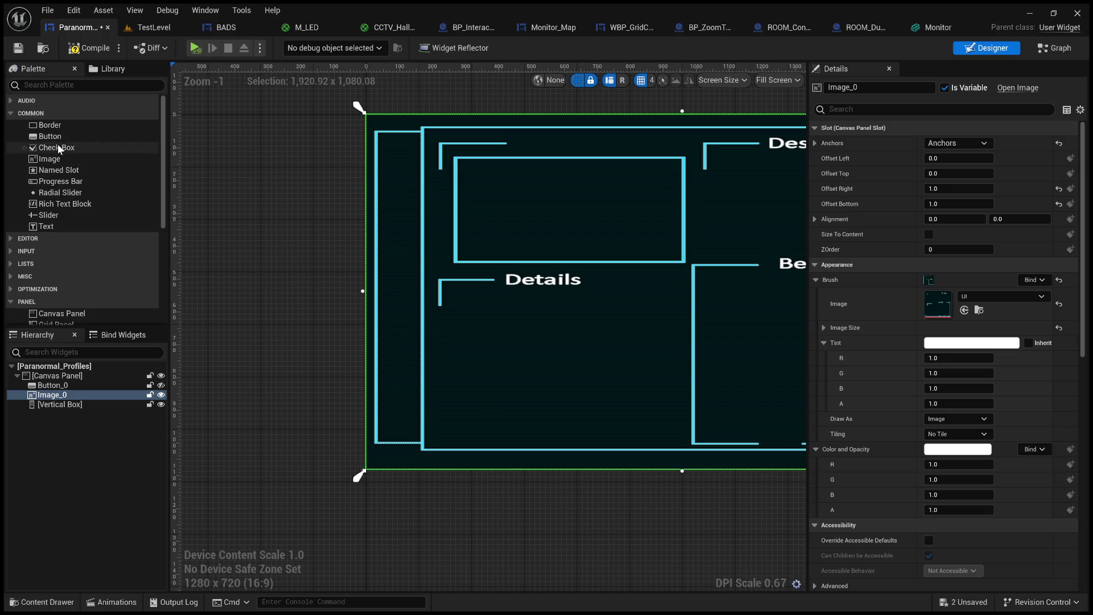
left_click(61, 137)
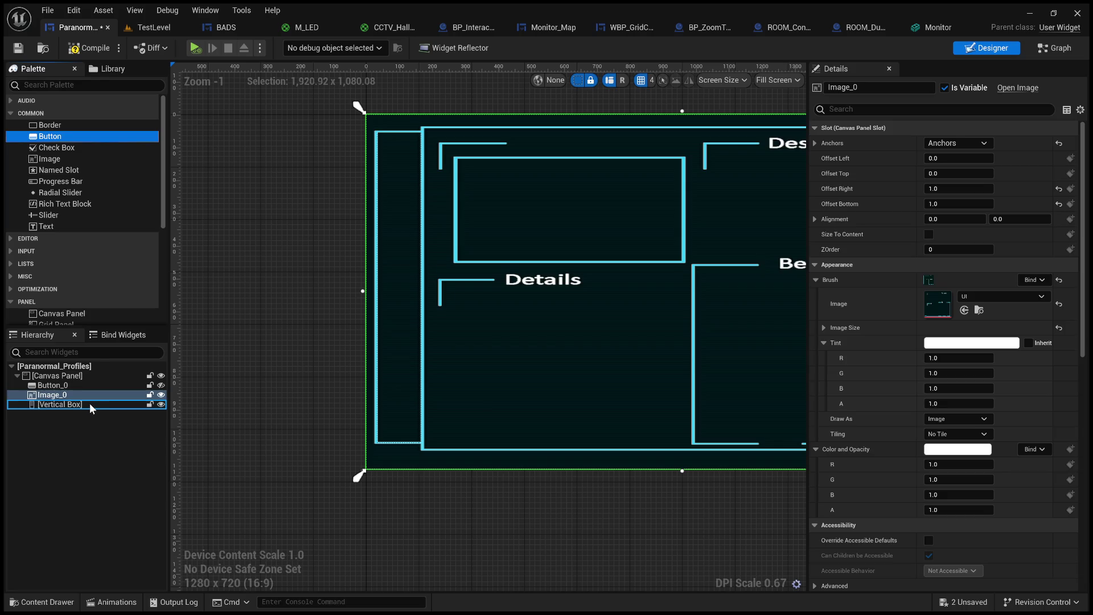
left_click_drag(90, 403, 90, 403)
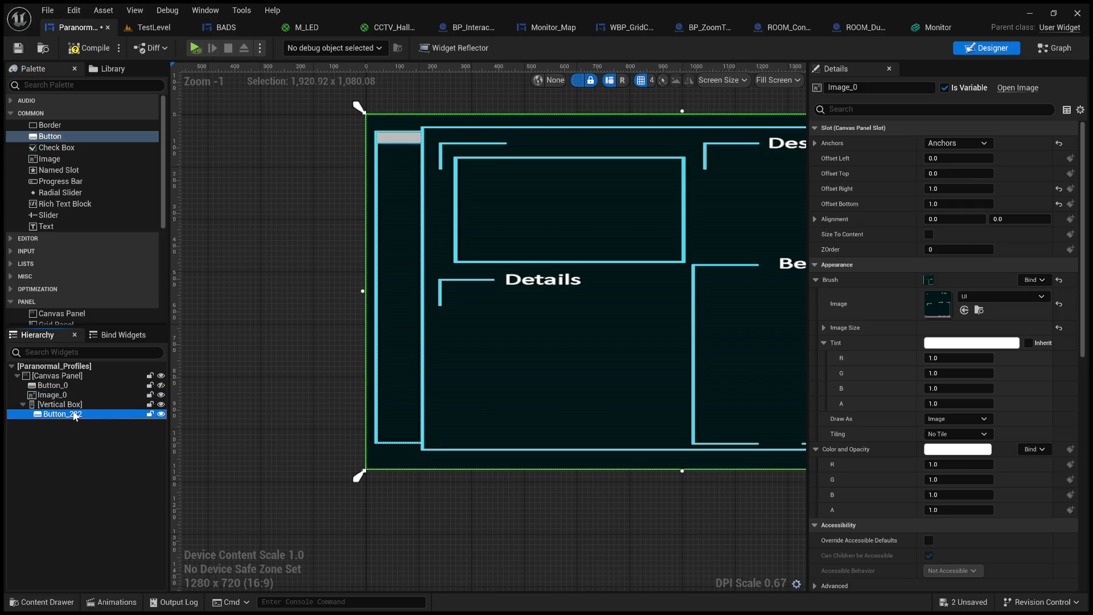
left_click(76, 405)
key("ctrl+v")
key("ctrl+v")
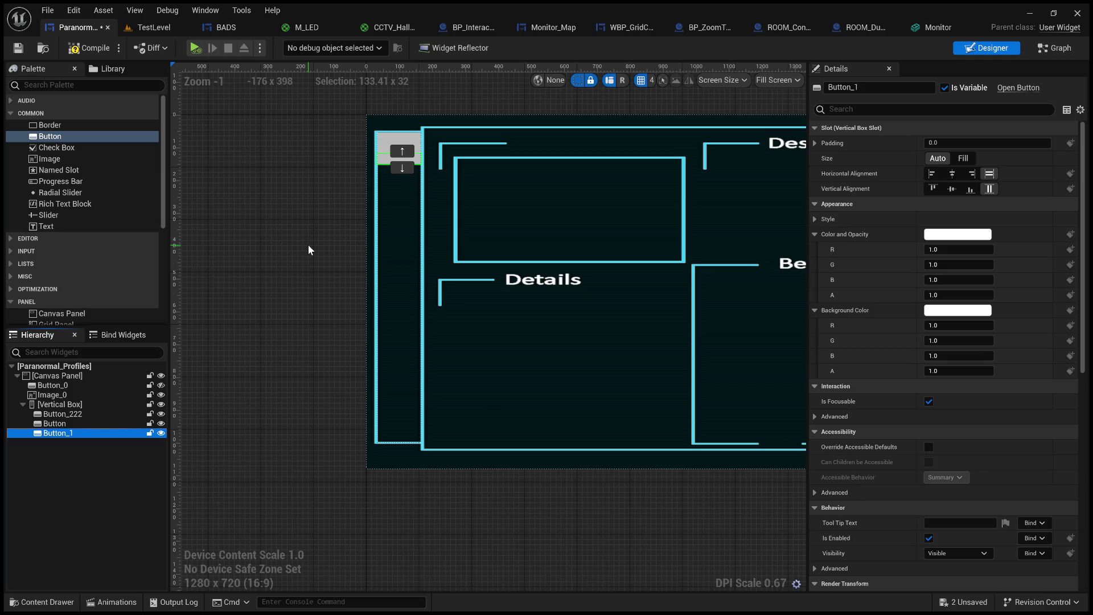
Set the top button Button_222's slot size to Fill so it spans the column.
left_click(308, 249)
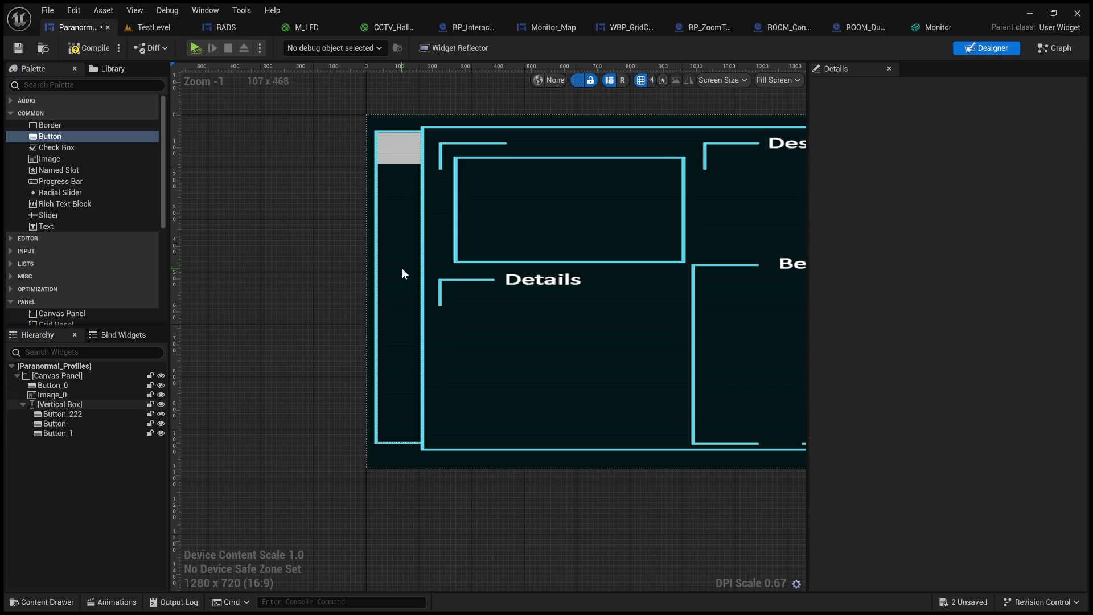
scroll(484, 274, "down", 4)
scroll(341, 168, "up", 3)
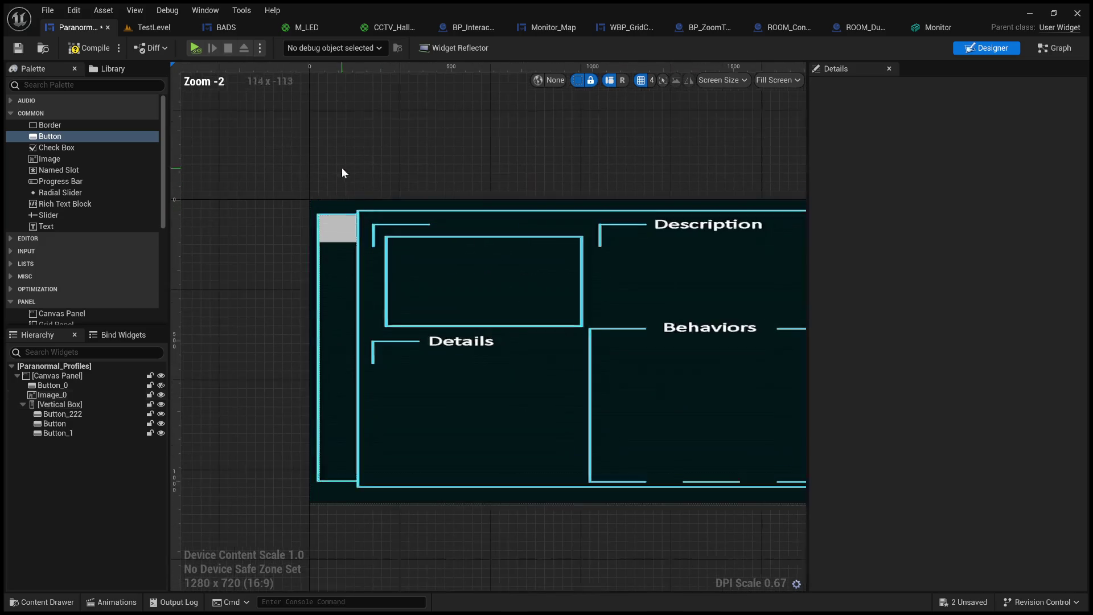
left_click(336, 239)
scroll(317, 272, "up", 4)
mouse_move(317, 272)
left_mouse_down()
mouse_move(301, 191)
mouse_move(291, 249)
left_mouse_up()
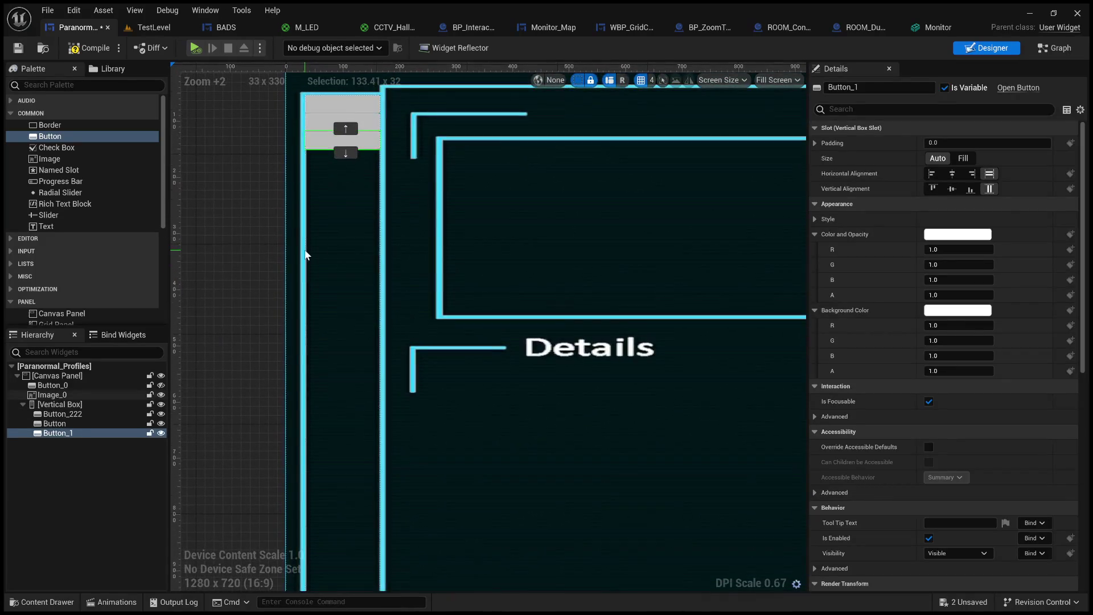
left_click(87, 417)
left_click(968, 161)
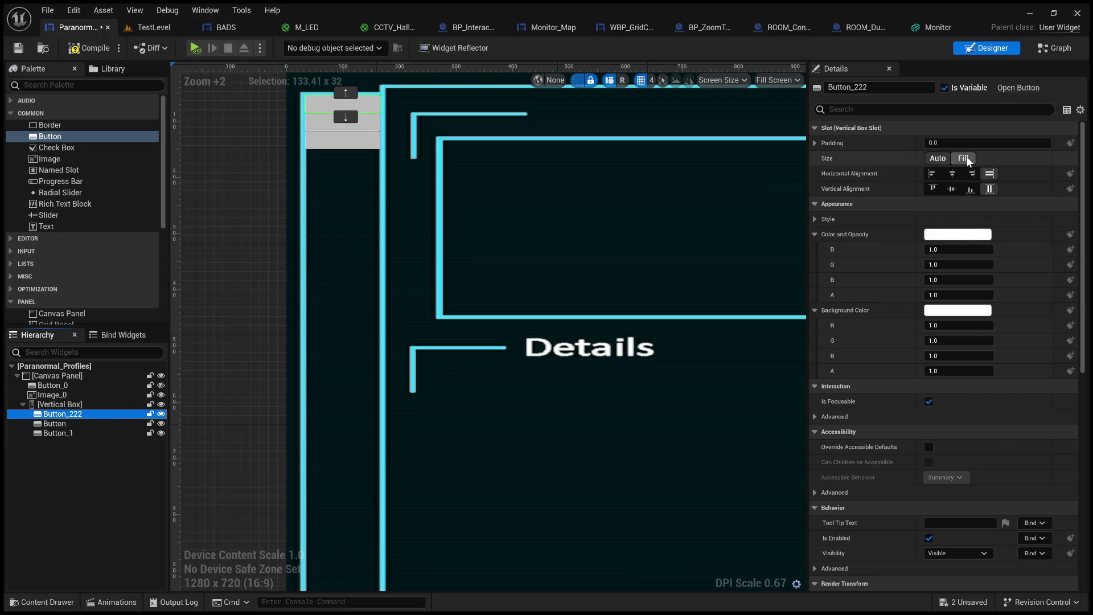
scroll(495, 270, "down", 3)
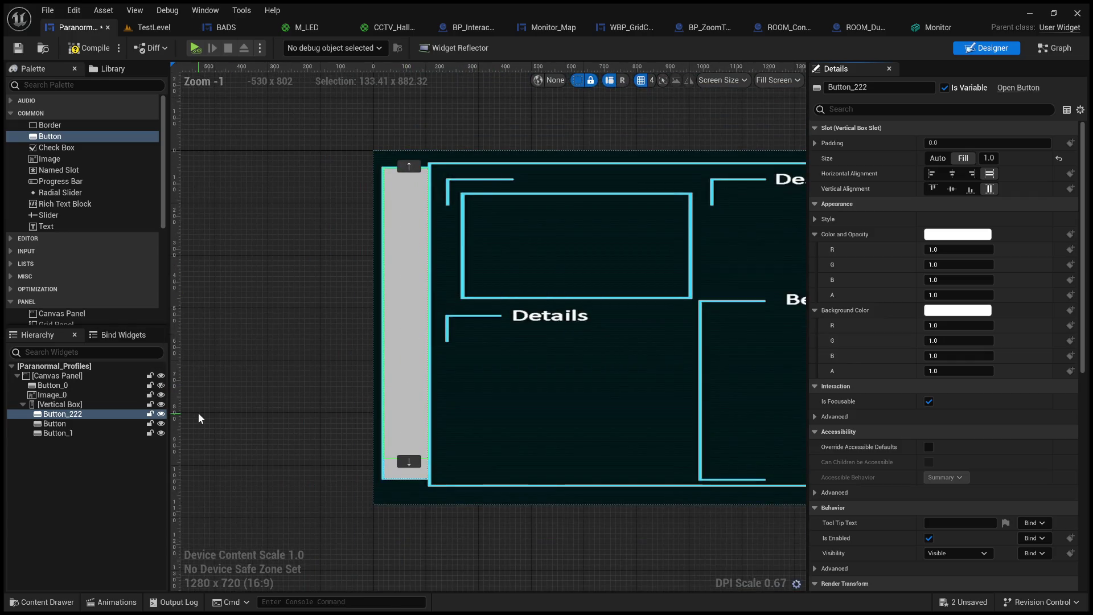
Select all three side-column buttons together and set their slot size to Fill.
left_click(57, 433, "shift")
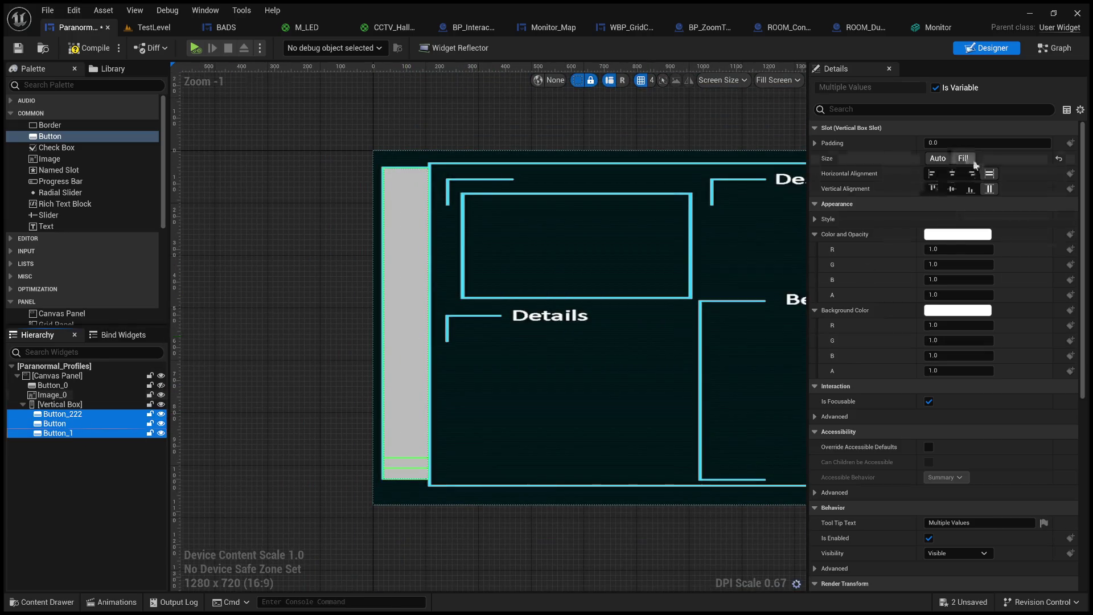
left_click(374, 319)
left_click(63, 414)
left_click(57, 433, "ctrl")
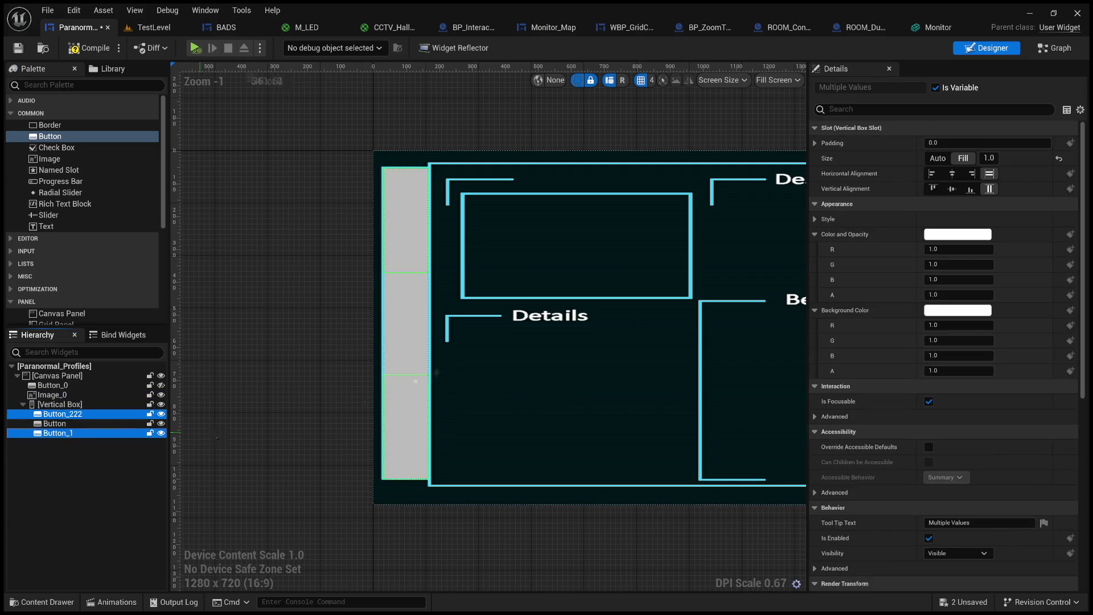
left_click(106, 423, "ctrl")
left_click(974, 140)
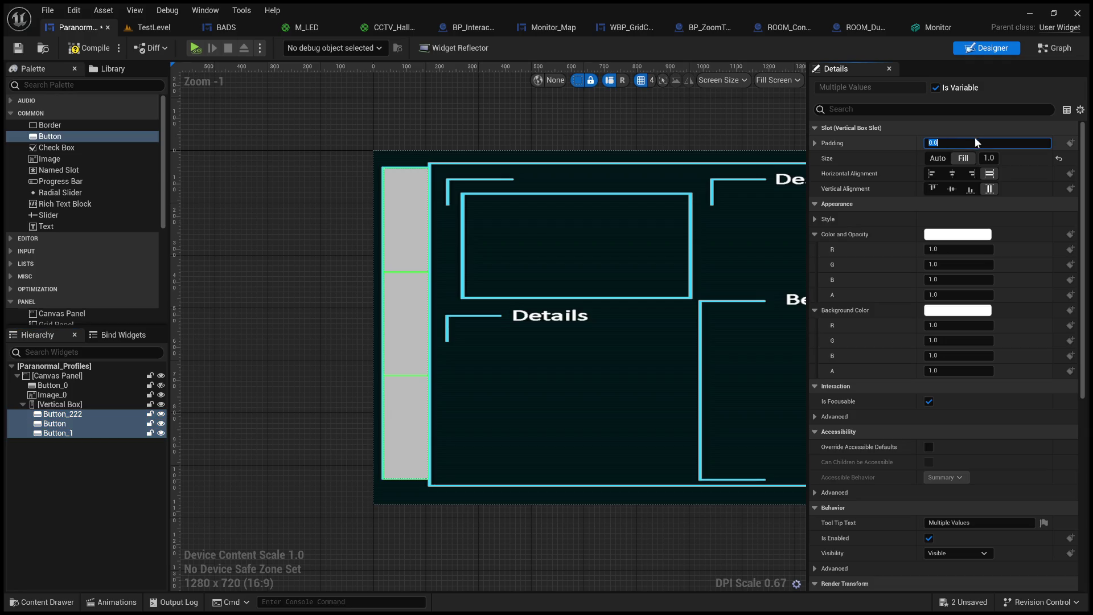
Give the three buttons a padding of 10 on the left, top and bottom.
left_click(814, 143)
left_click(960, 203)
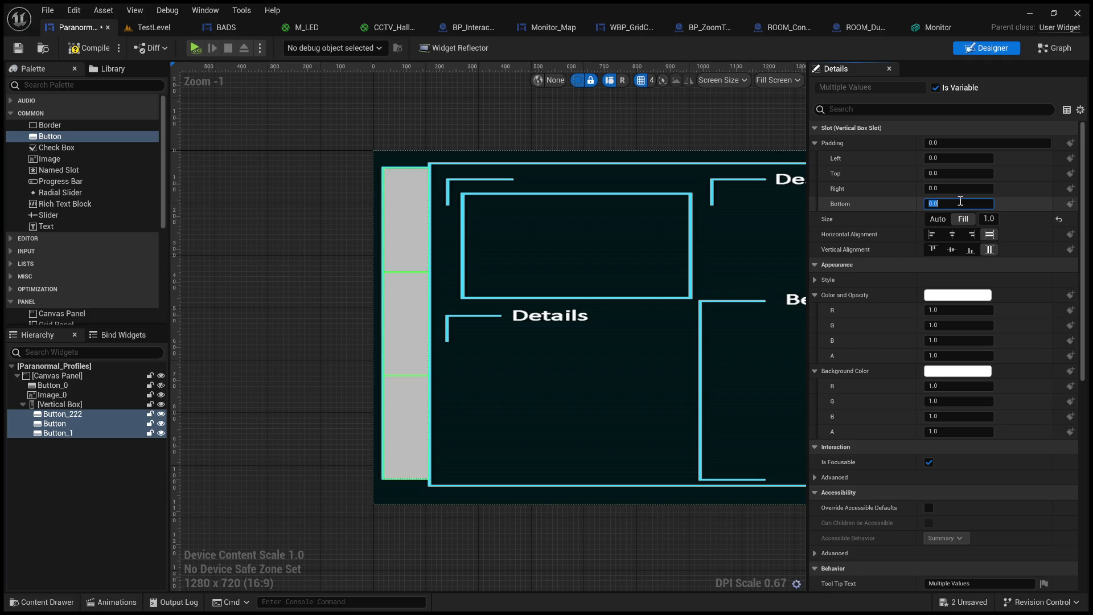
type("2")
key("Return")
type("10")
key("Return")
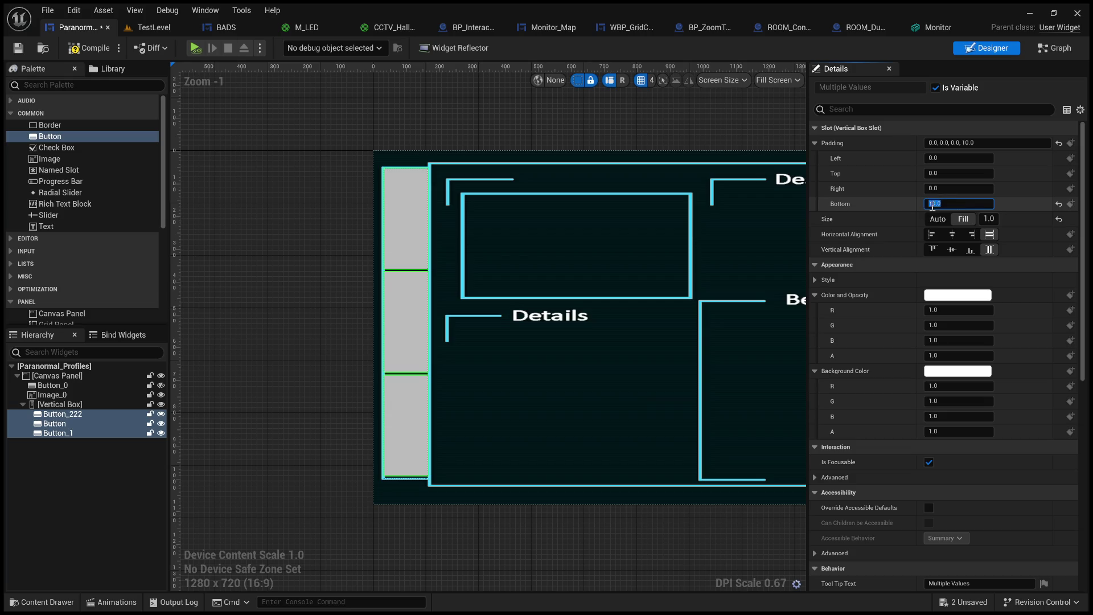
left_click(958, 156)
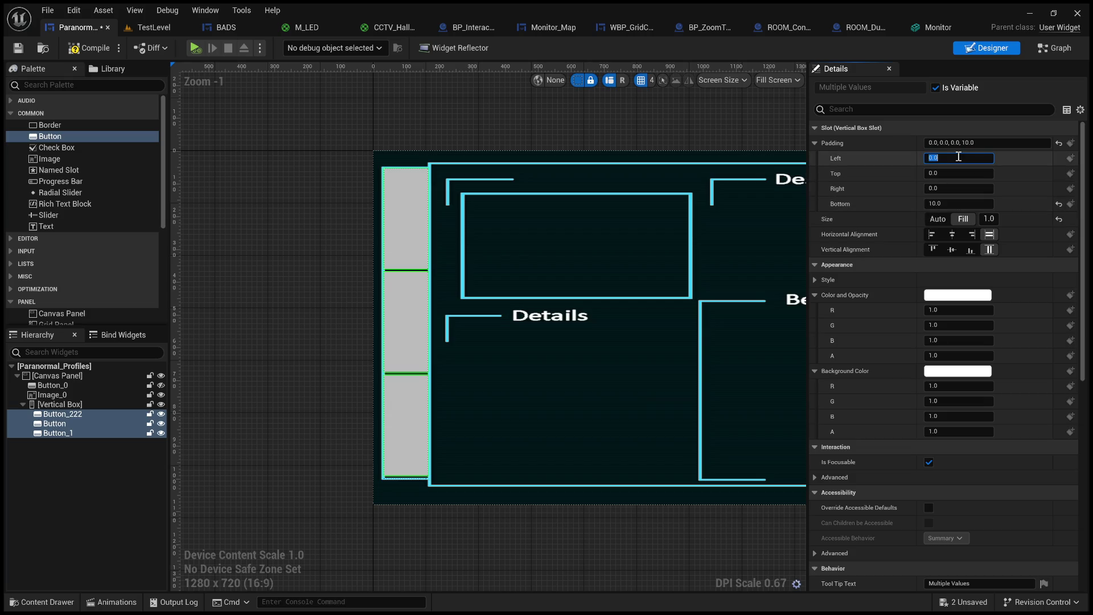
left_click(971, 169)
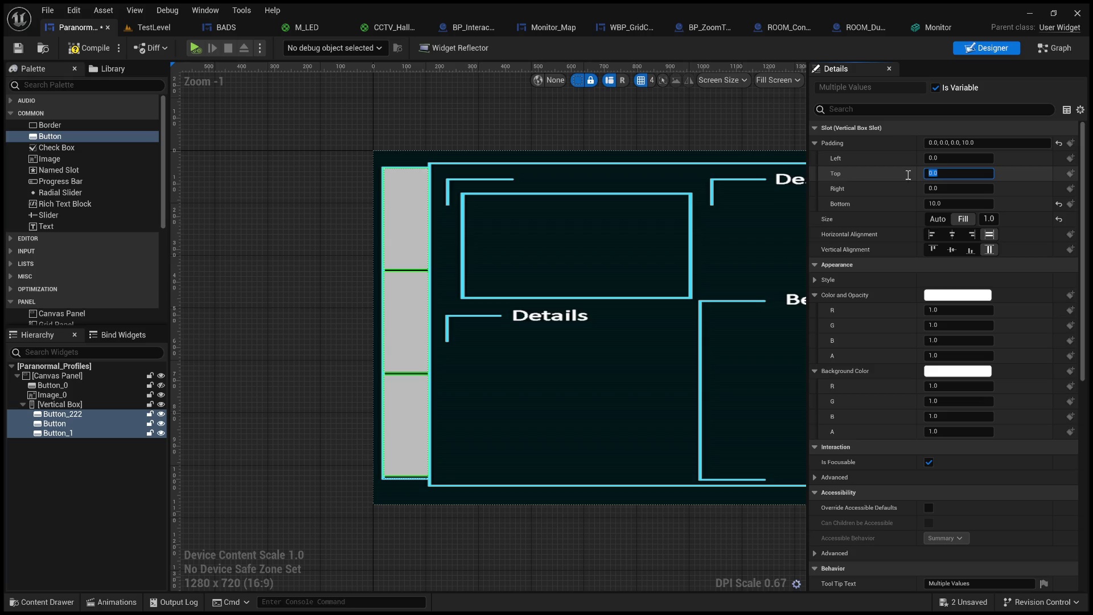
type("10")
key("Return")
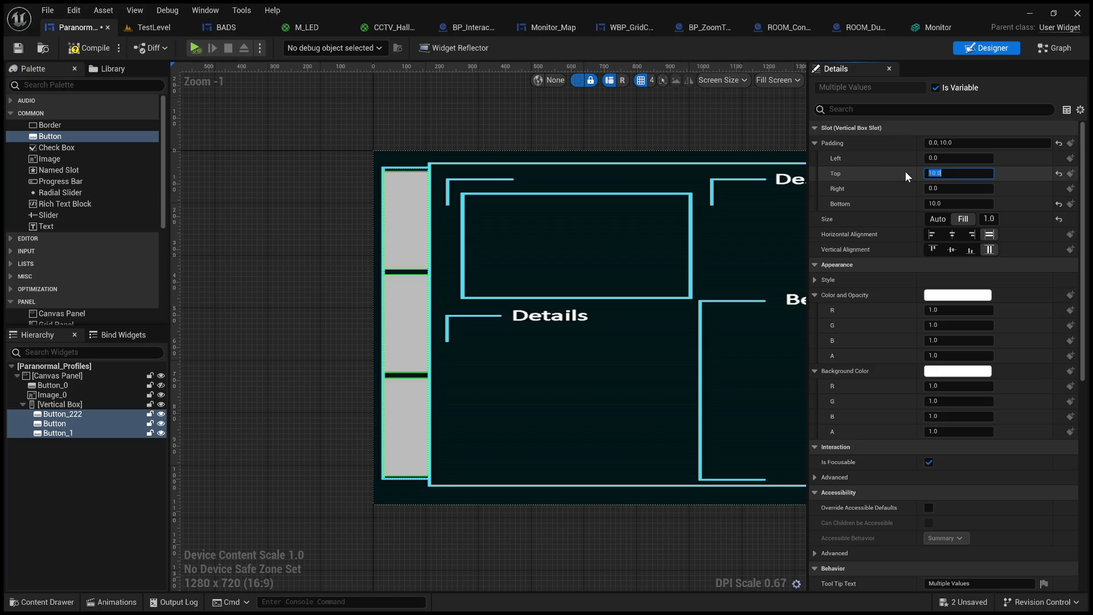
left_click(959, 157)
type("1")
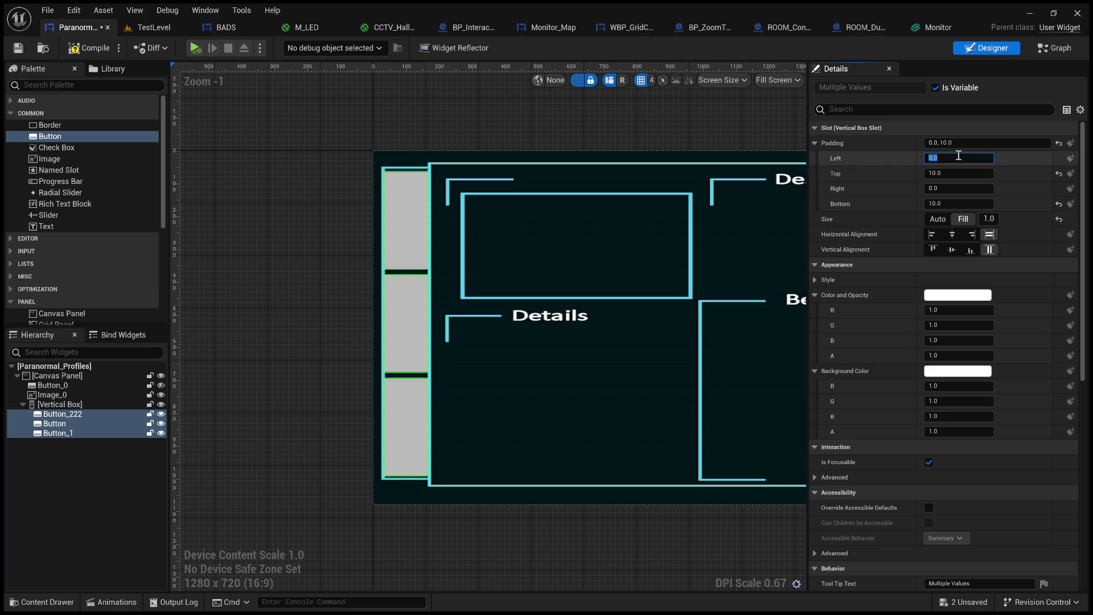
type("0")
key("Return")
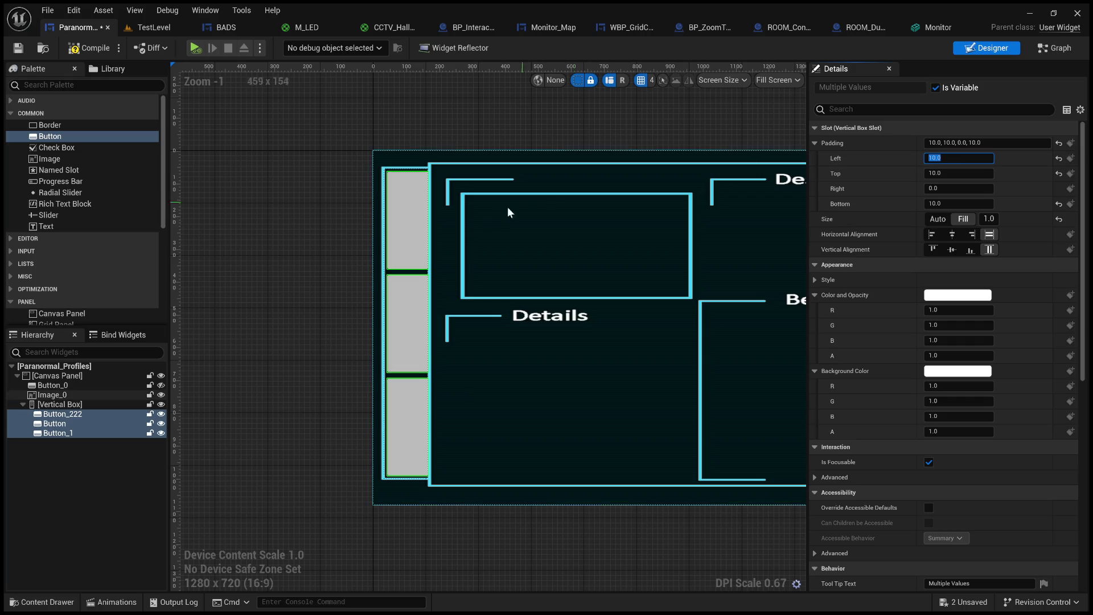
Check the spacing in the preview, then reselect all three side buttons.
left_click(344, 275)
scroll(323, 291, "down", 3)
scroll(317, 312, "up", 3)
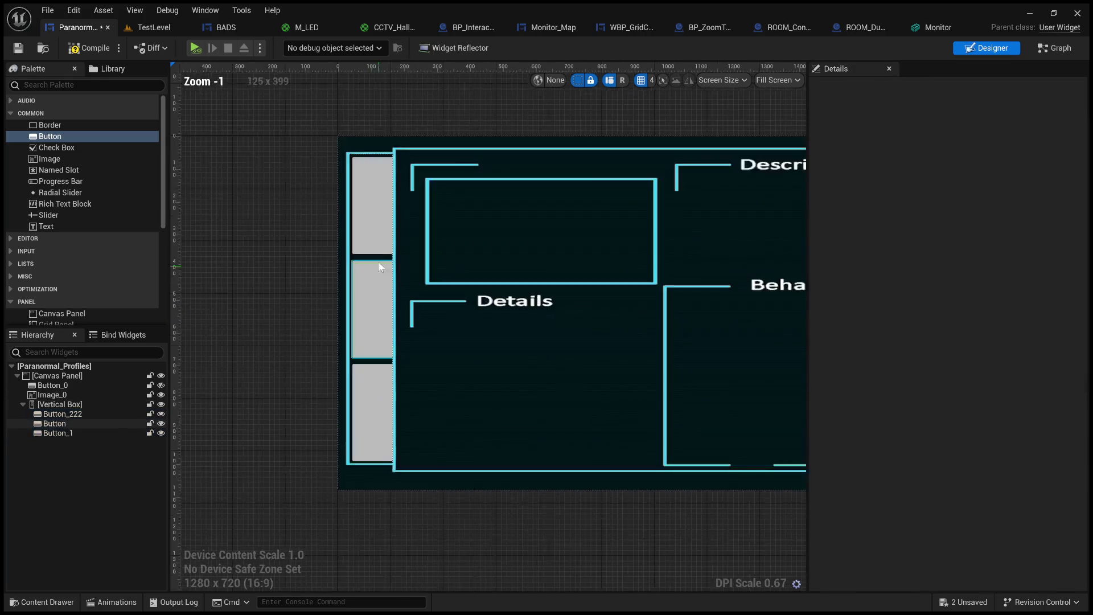
left_click(376, 245)
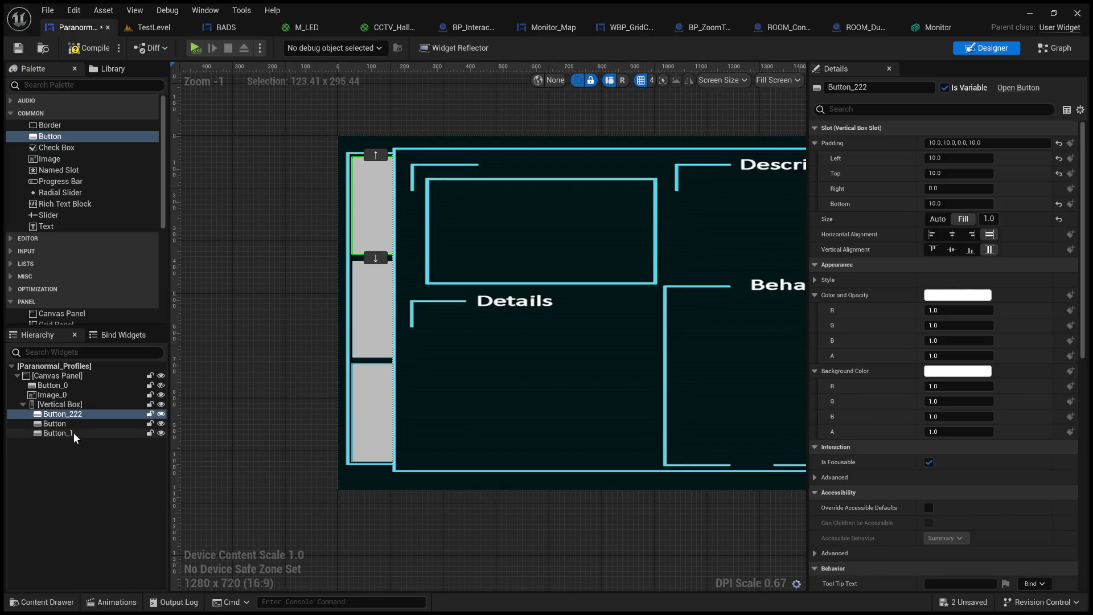
left_click(312, 435)
scroll(312, 435, "down", 1)
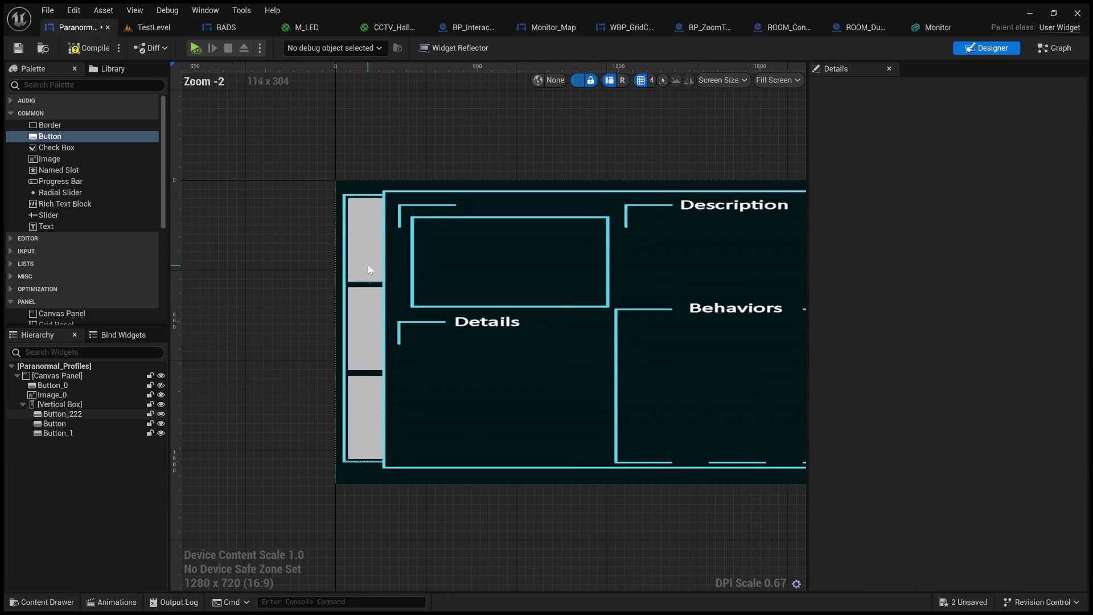
left_click(371, 278)
left_click(372, 330, "ctrl")
left_click(373, 410, "ctrl")
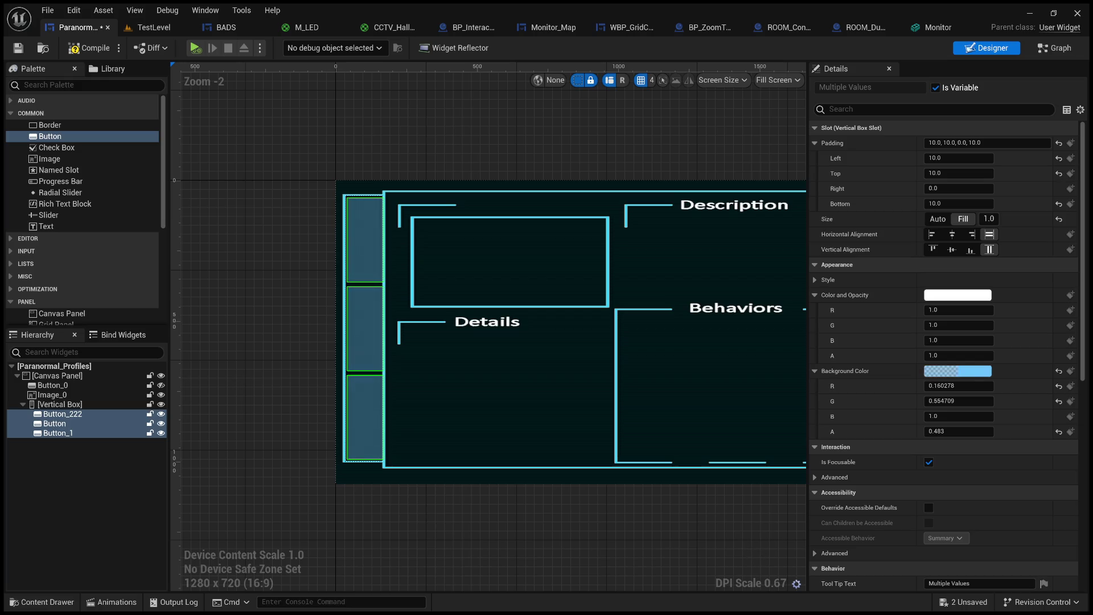
left_click(644, 566)
scroll(579, 521, "down", 3)
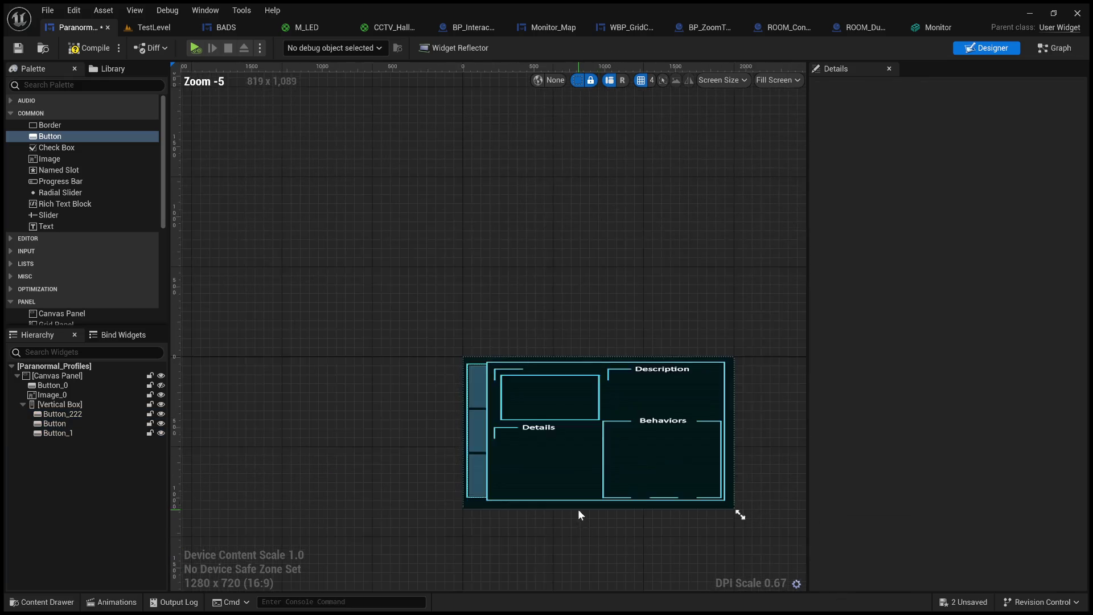
scroll(546, 342, "up", 3)
left_click_drag(528, 285, 525, 232)
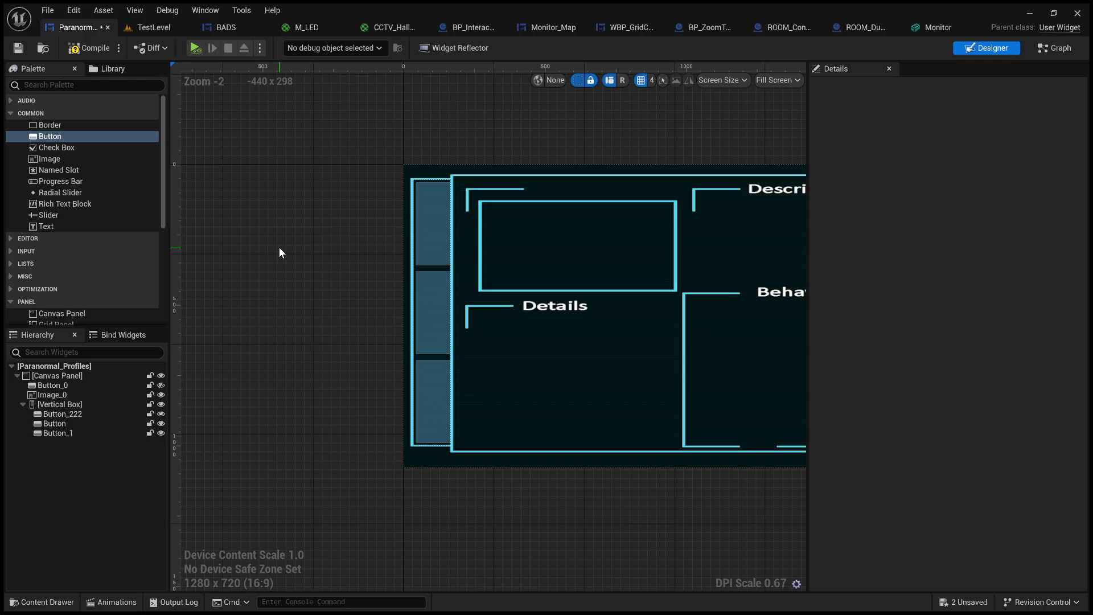
left_click(340, 337)
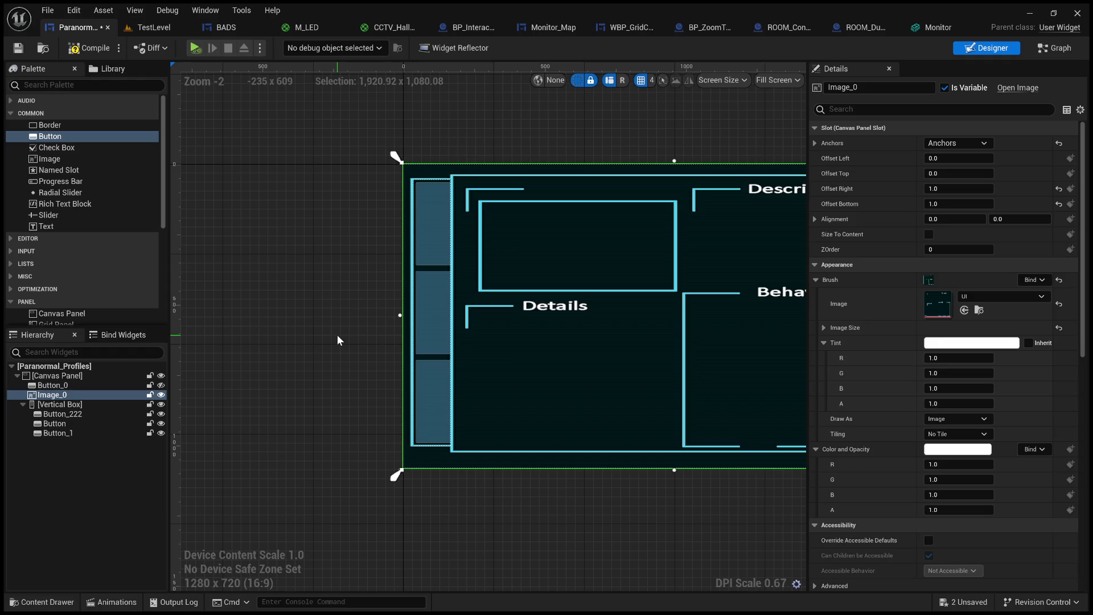
left_click(281, 252)
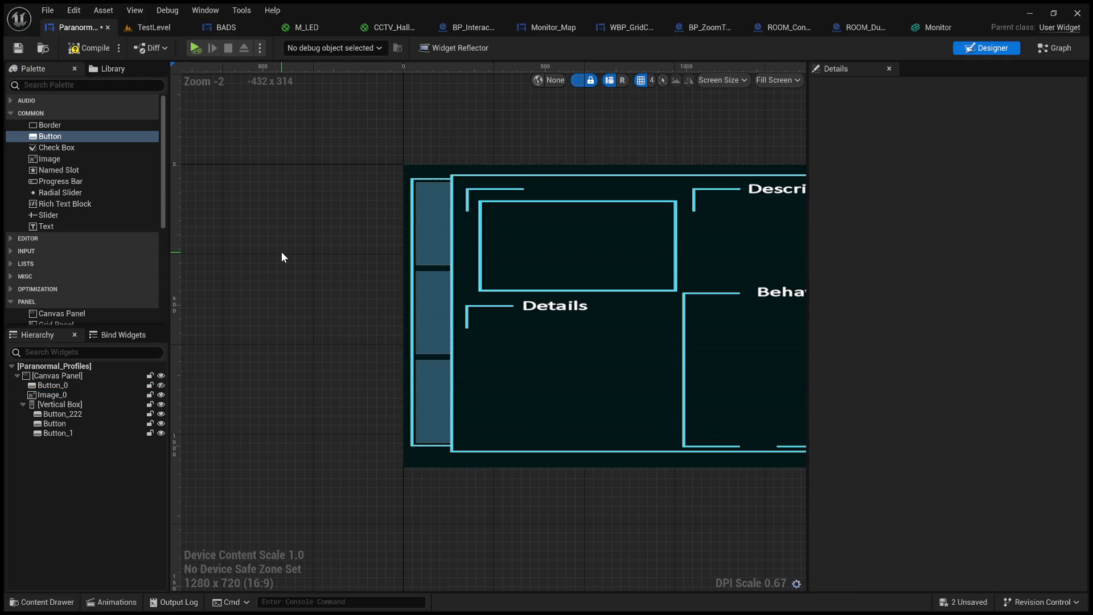
left_click_drag(275, 219, 288, 207)
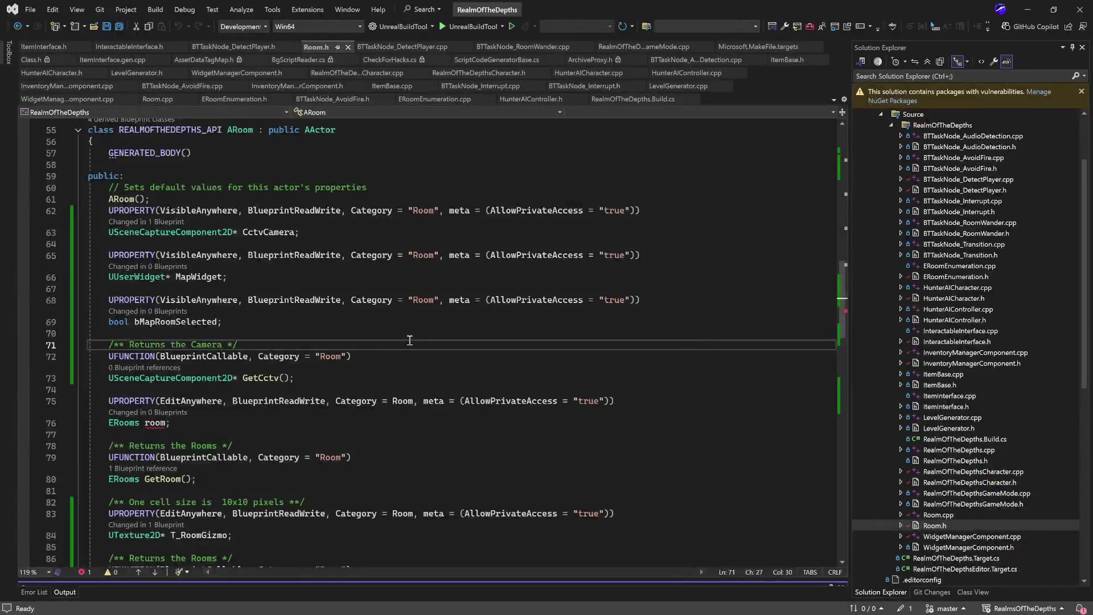
Add the Diagnostic Analysis Inference System D.A.I.S.X comment after the ERoomTrait enum and save Room.h.
scroll(488, 347, "up", 15)
scroll(184, 361, "up", 1)
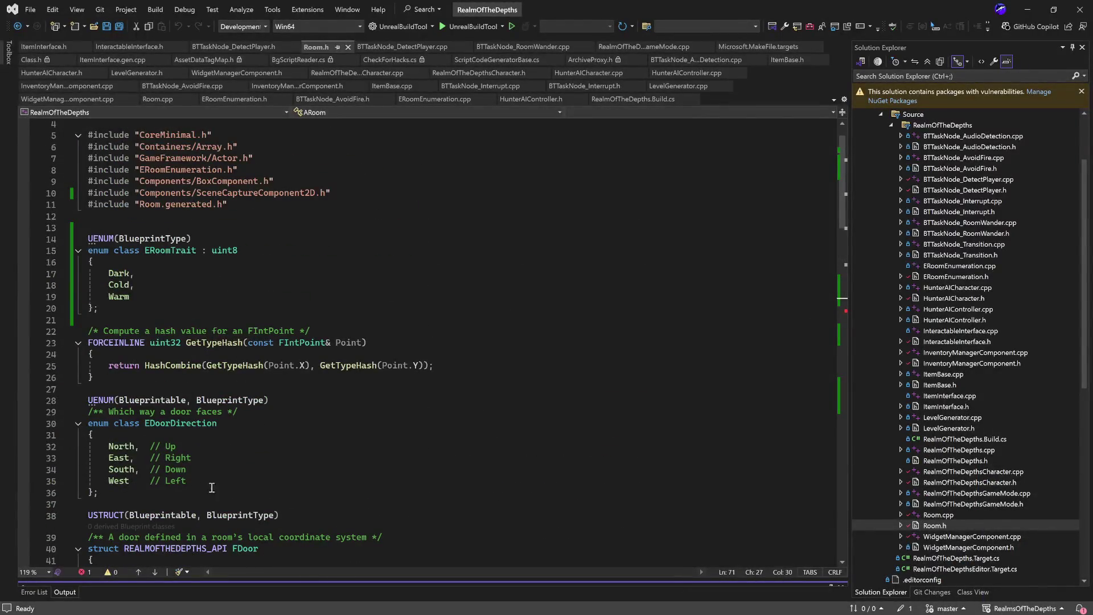
left_click(155, 316)
type("//")
key("Return")
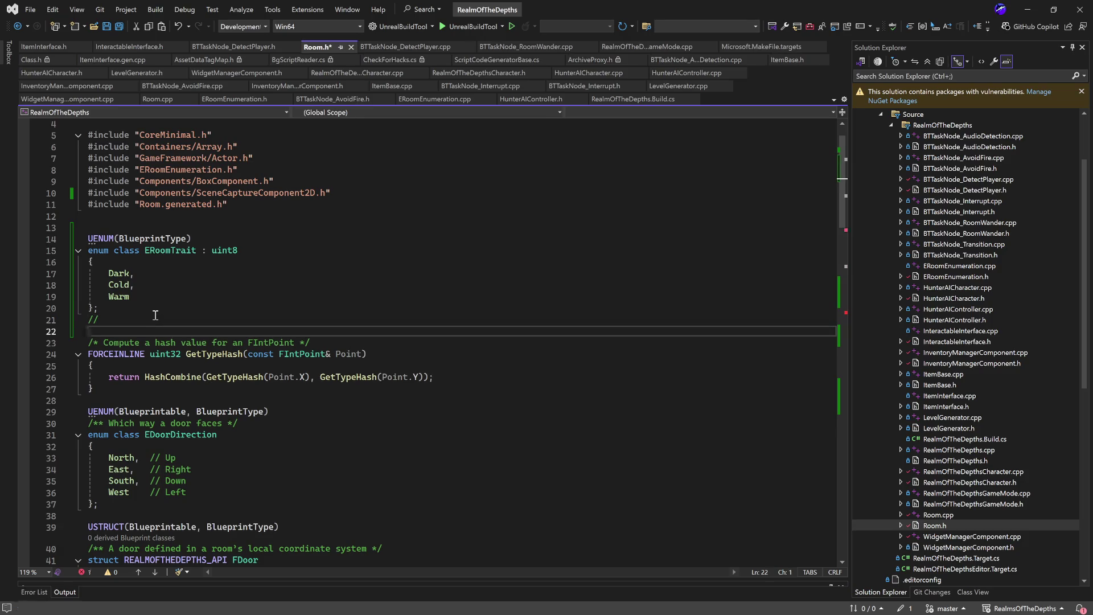
key("BackSpace")
key("BackSpace")
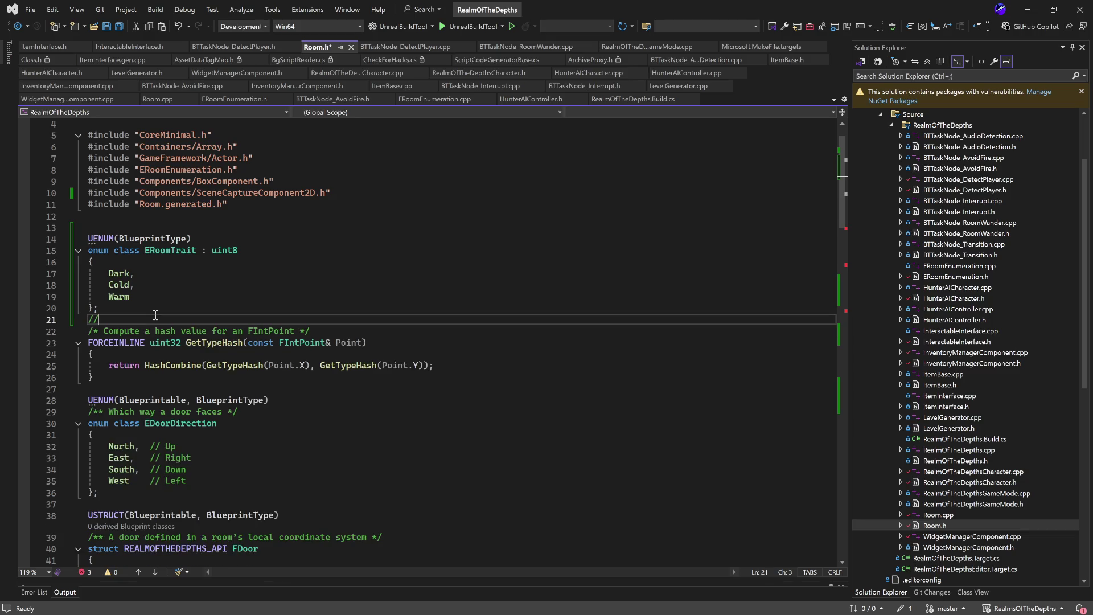
type("/ D")
key("BackSpace")
type("Diagnostic Analysis Infer")
key("Tab")
key("ctrl+s")
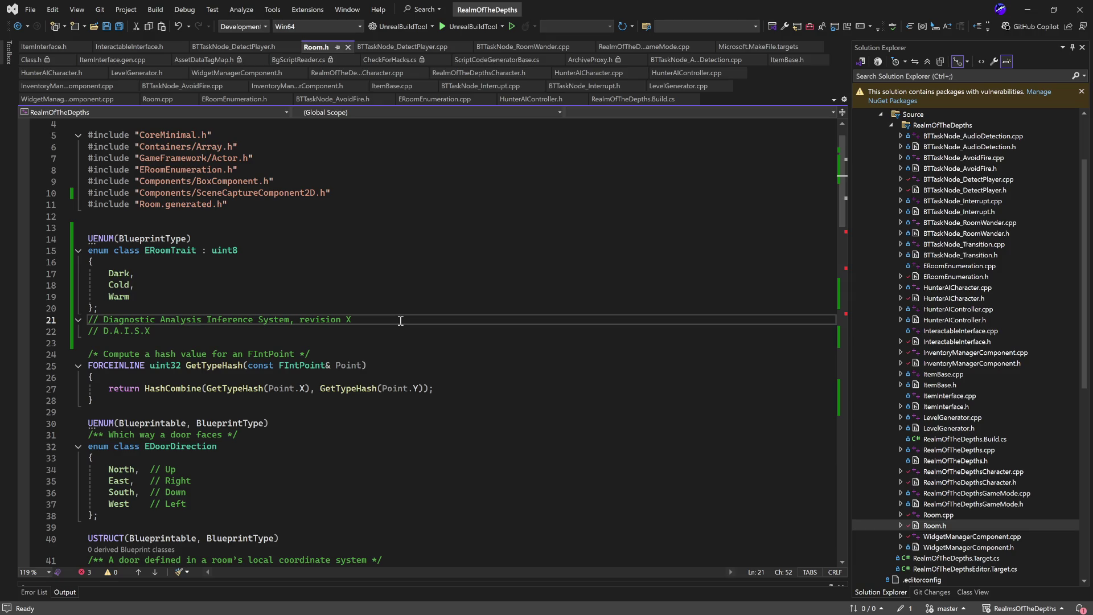
Try revision W, revert to revision X, save Room.h and return to Unreal.
key("BackSpace")
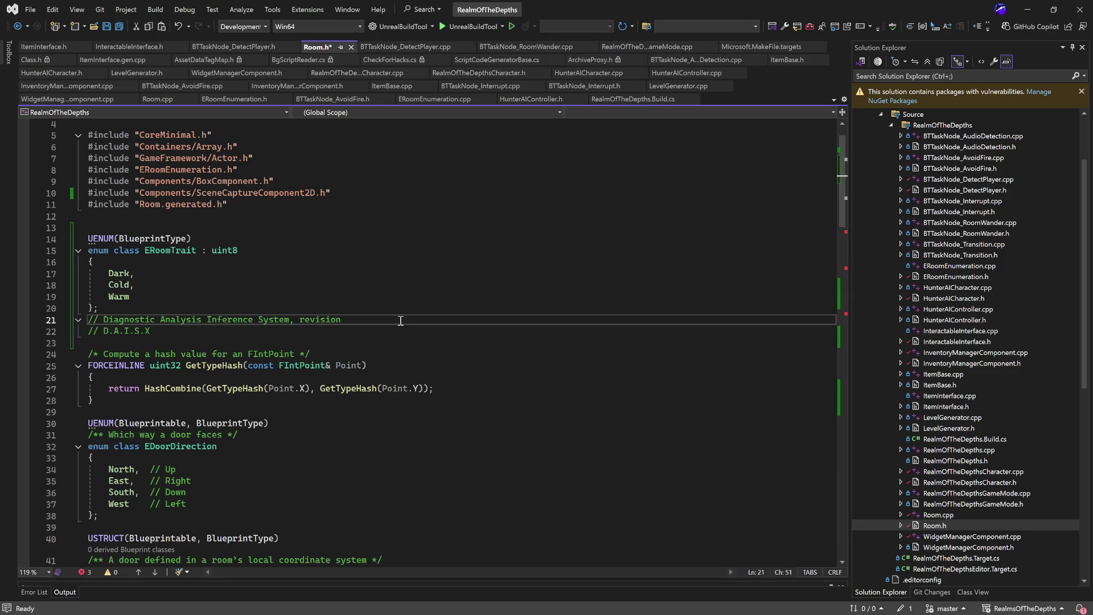
type("W")
key("ctrl+z")
key("ctrl+z")
key("ctrl+s")
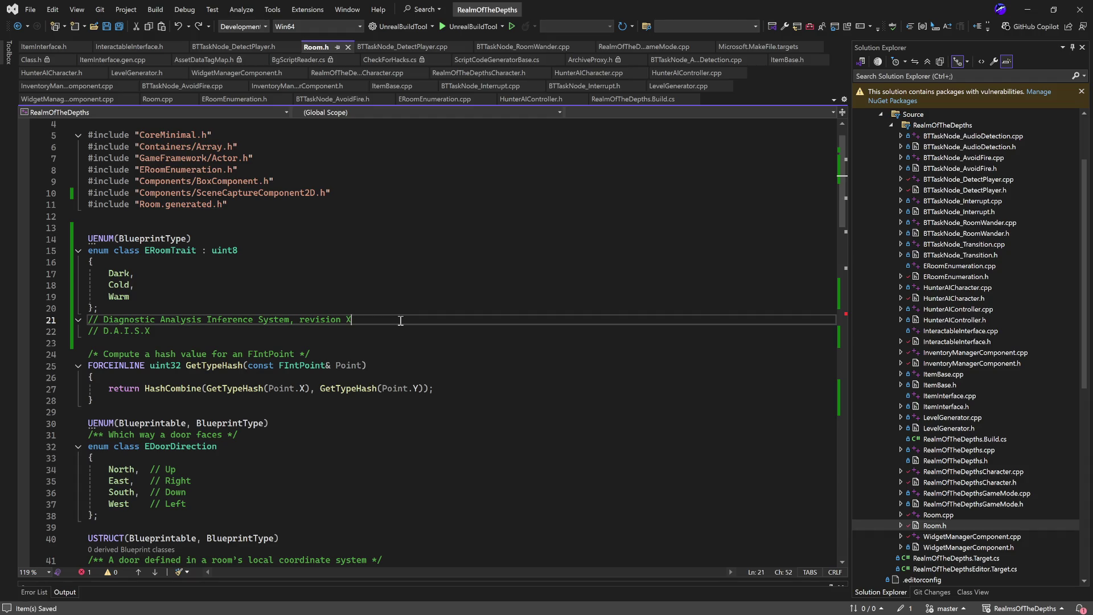
scroll(400, 321, "up", 1)
left_click(512, 377)
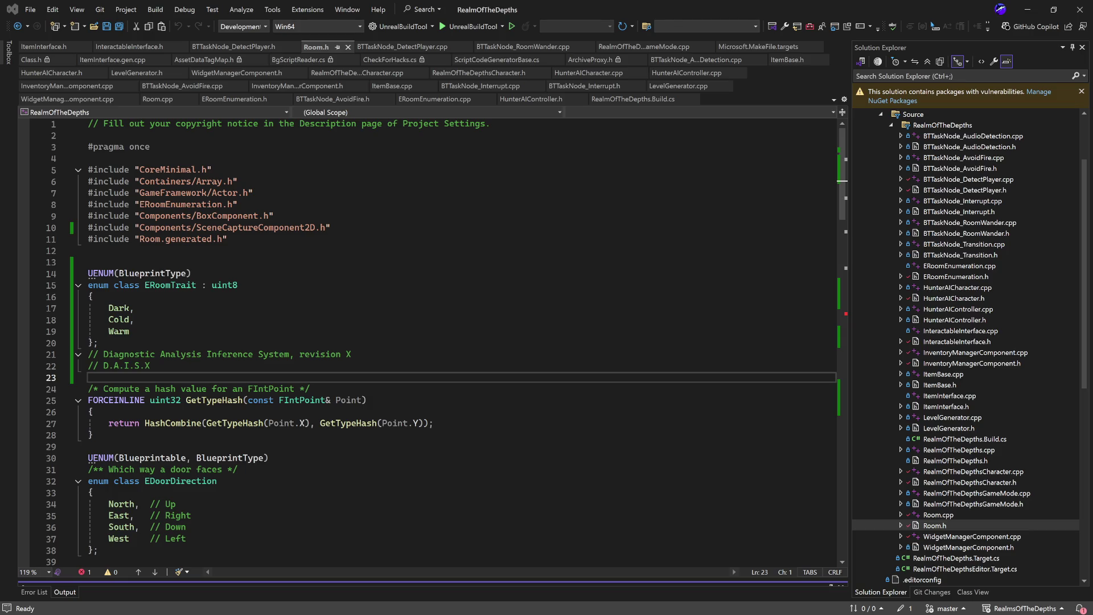
left_click(663, 366)
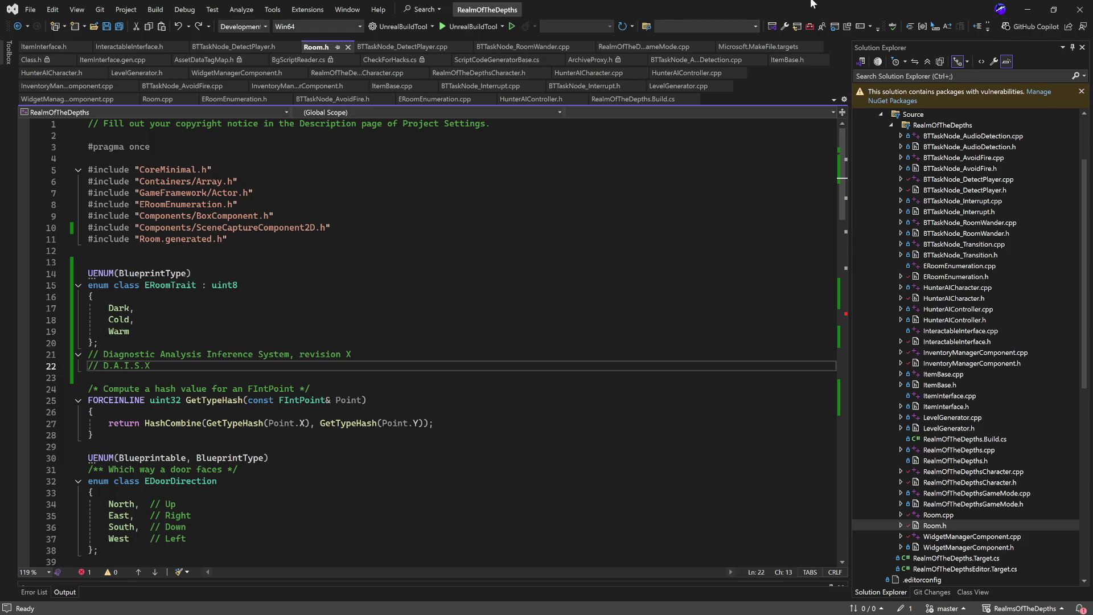
left_click(1027, 10)
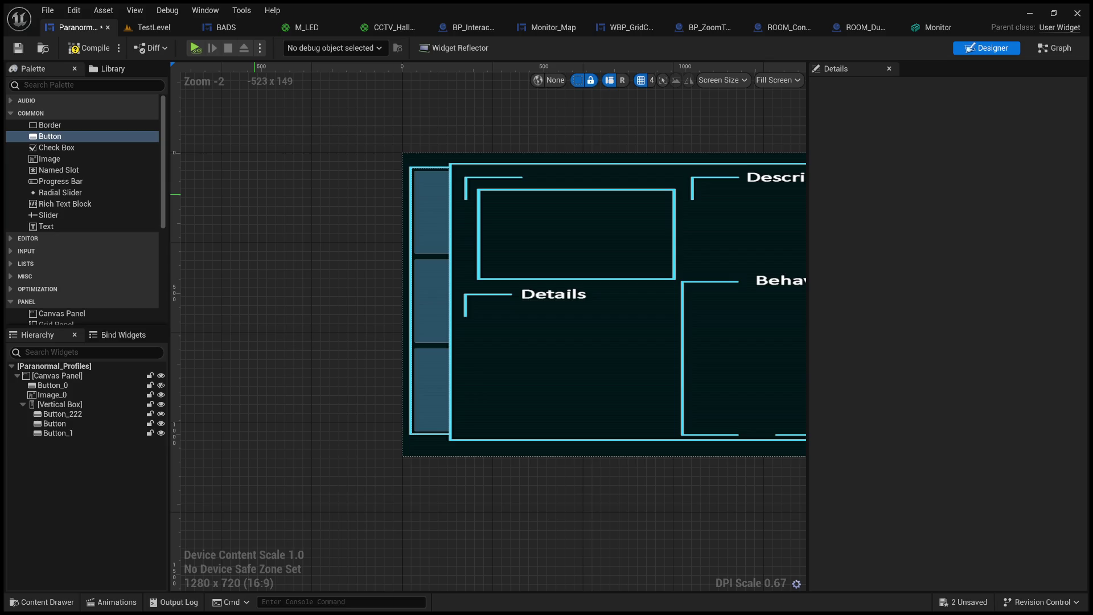
Compile and save the Paranormal_Profiles widget blueprint.
mouse_move(254, 194)
left_mouse_down()
mouse_move(249, 163)
mouse_move(283, 205)
mouse_move(215, 197)
left_mouse_up()
left_click(89, 48)
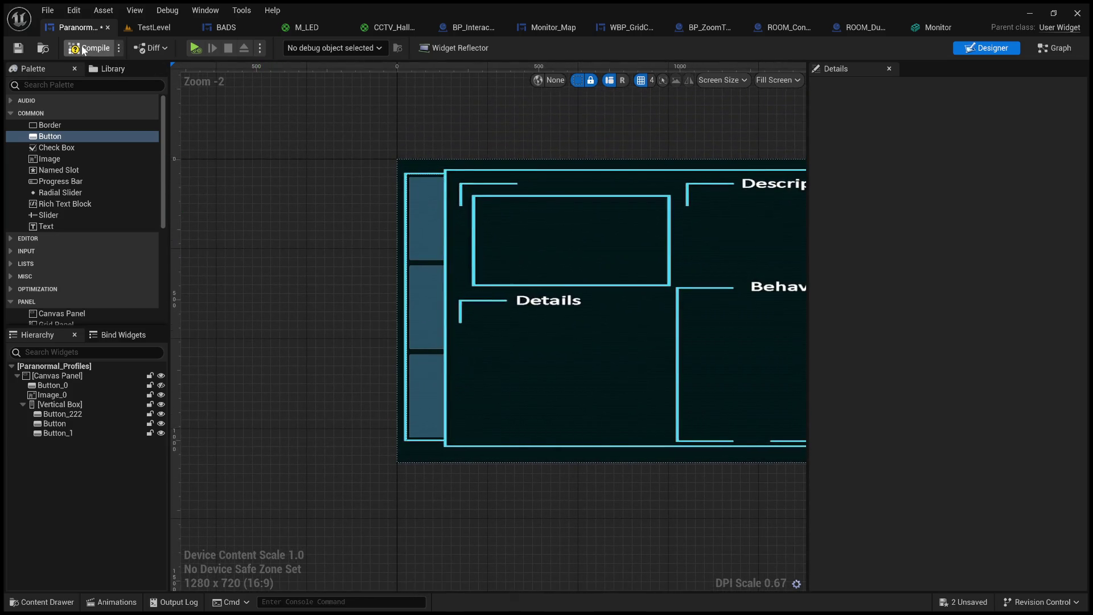
left_click(20, 50)
Add a Text element inside the top side-column button Button_222.
left_click_drag(305, 201, 241, 214)
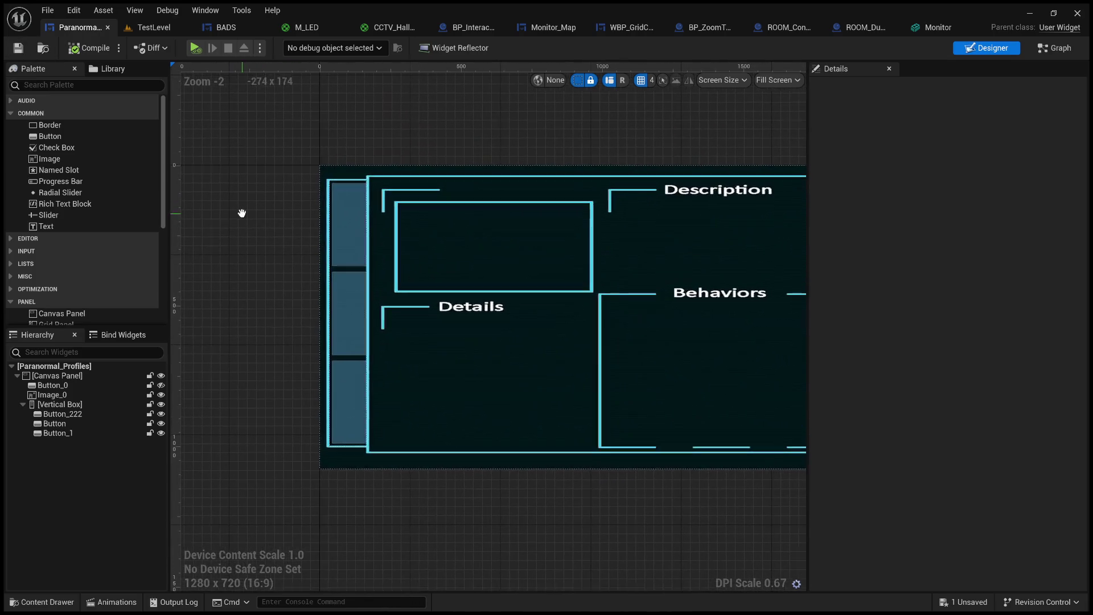
left_click(340, 225)
left_click_drag(59, 225, 81, 415)
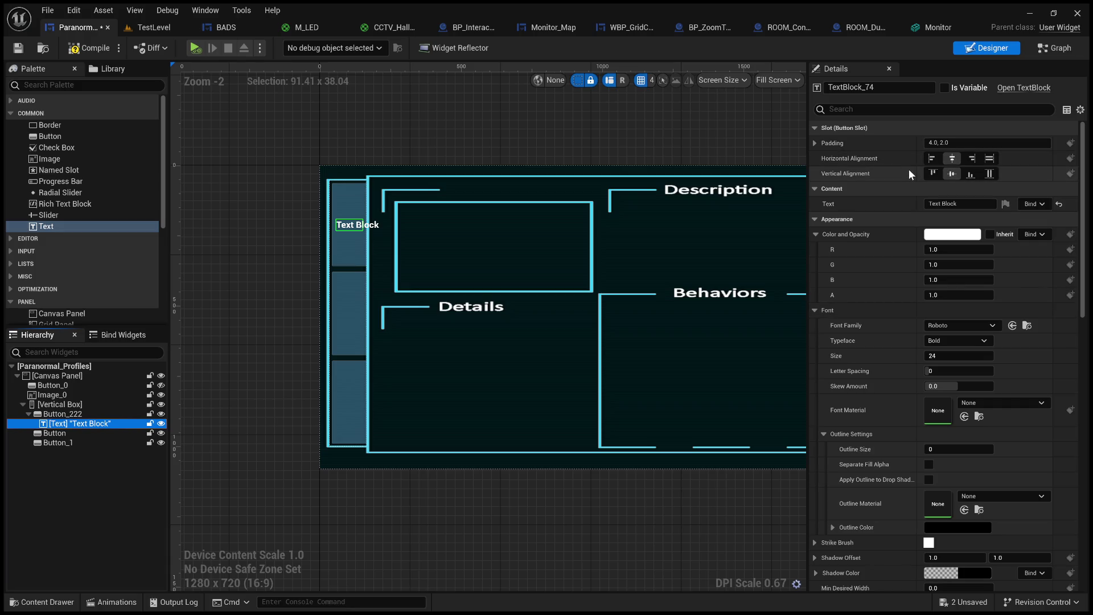
scroll(858, 323, "down", 3)
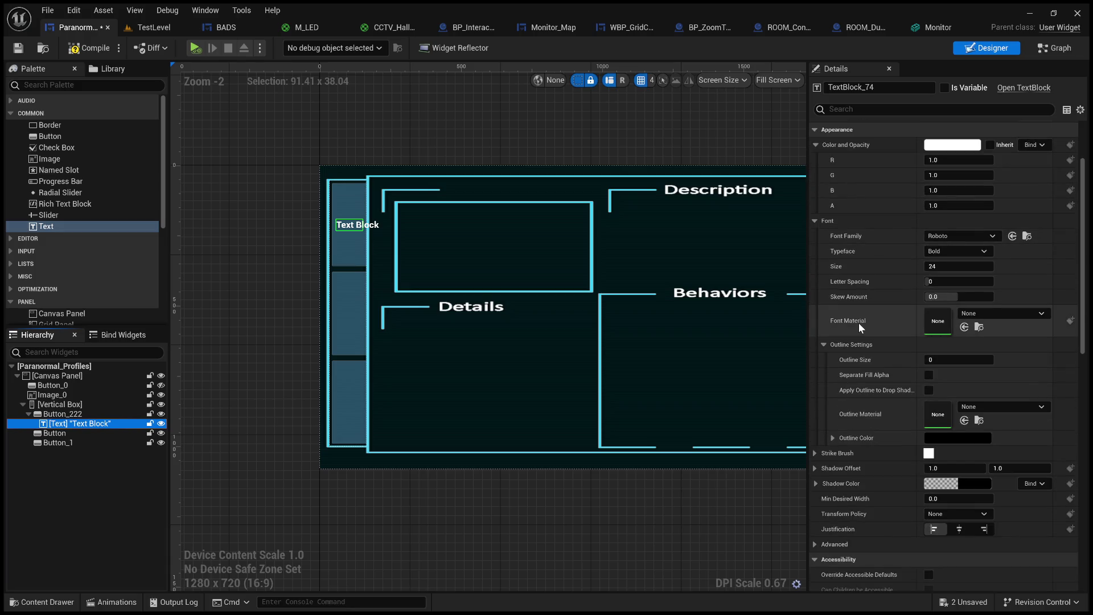
scroll(859, 323, "down", 1)
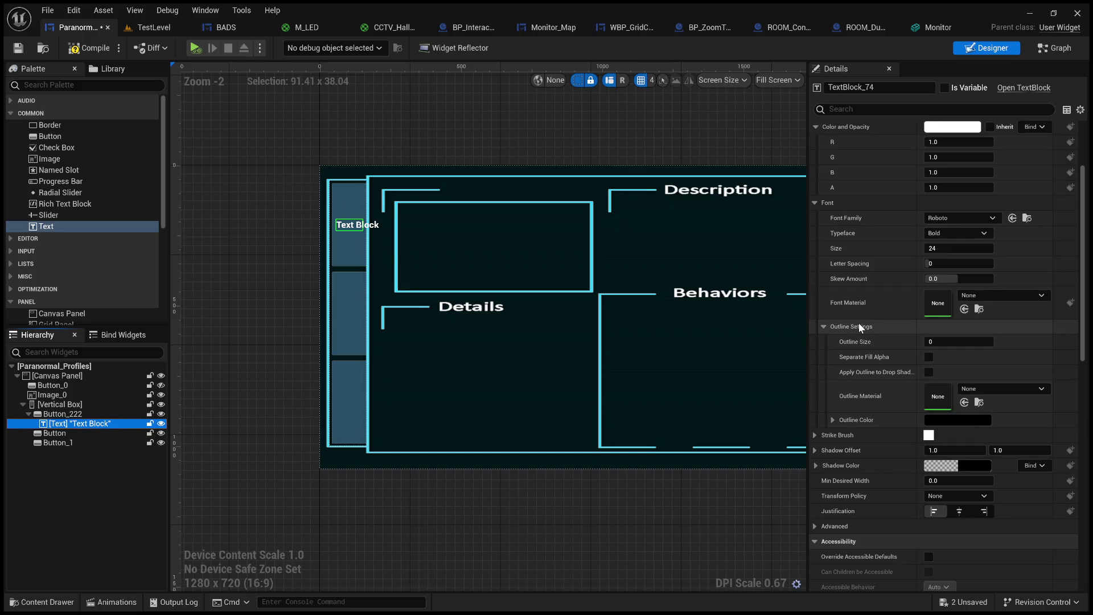
scroll(859, 323, "down", 2)
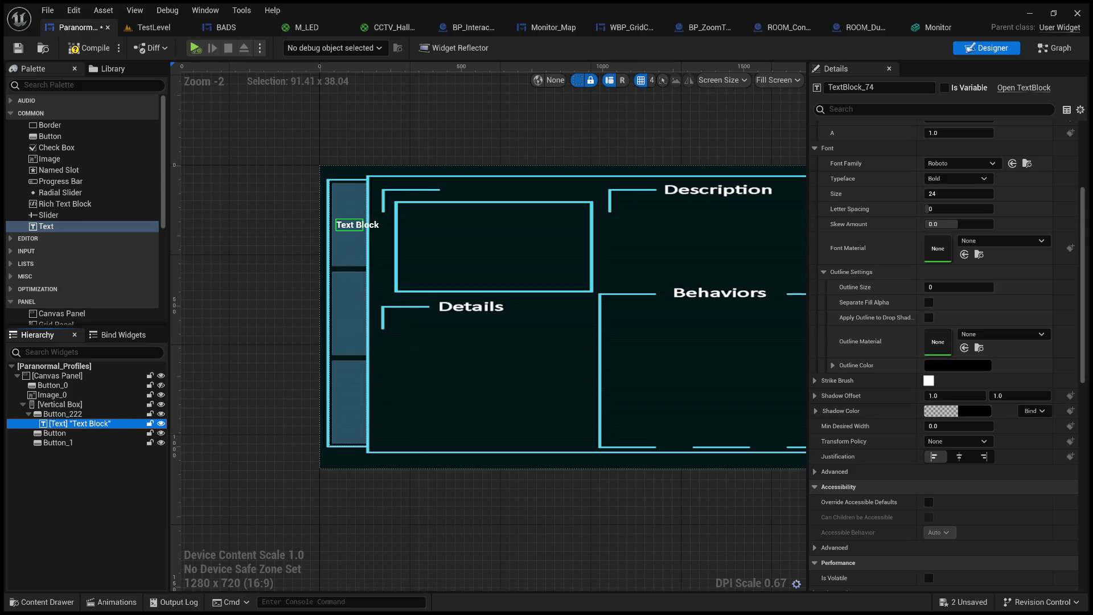
scroll(945, 353, "down", 3)
left_click(764, 519)
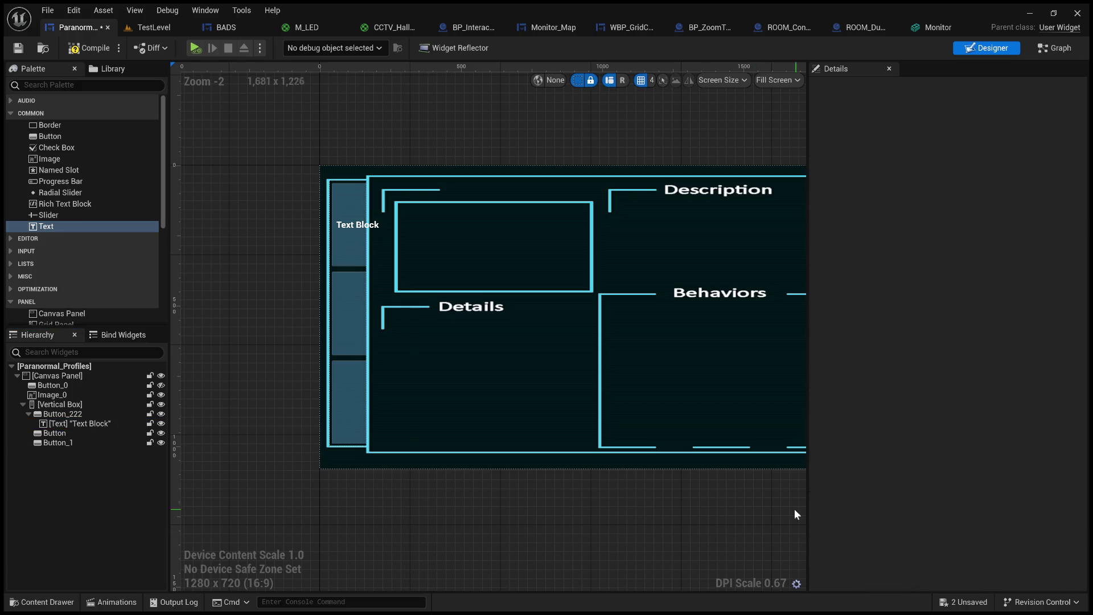
left_click(516, 302)
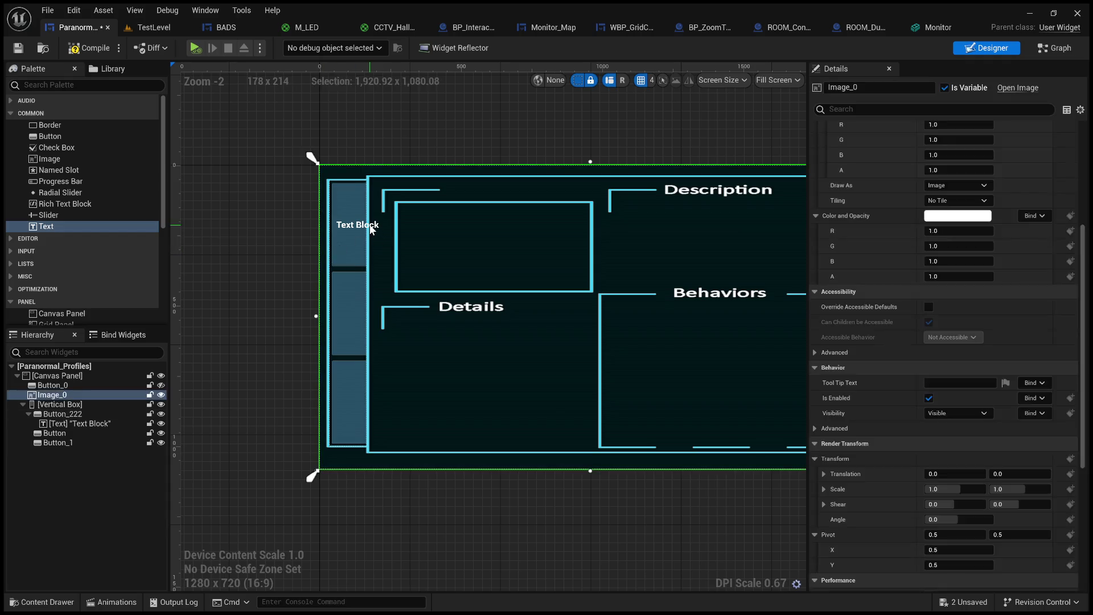
left_click(64, 425)
scroll(873, 364, "up", 1)
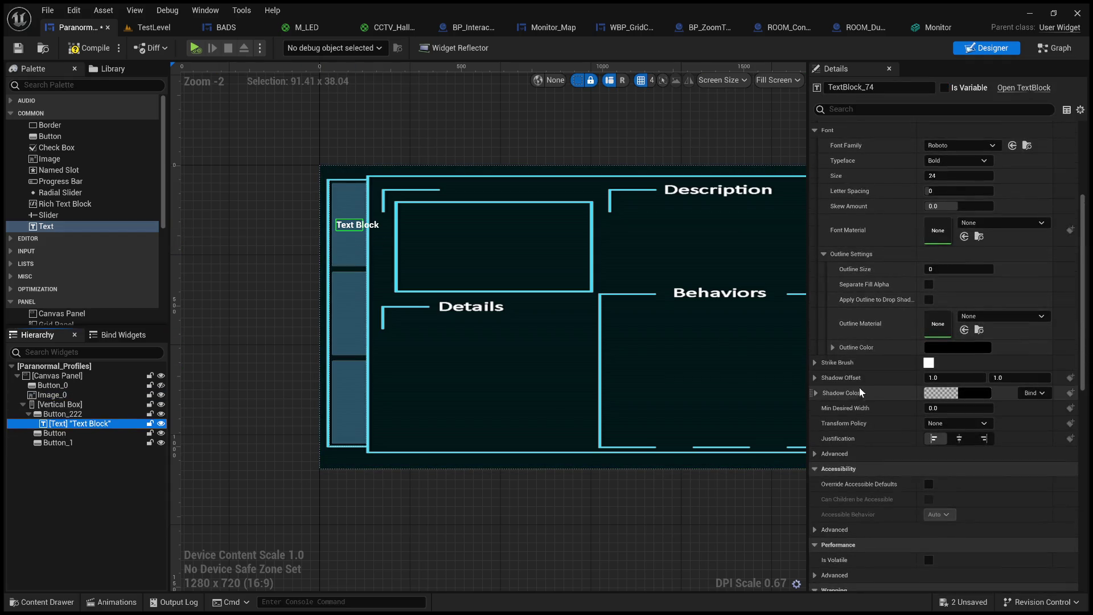
scroll(876, 428, "up", 2)
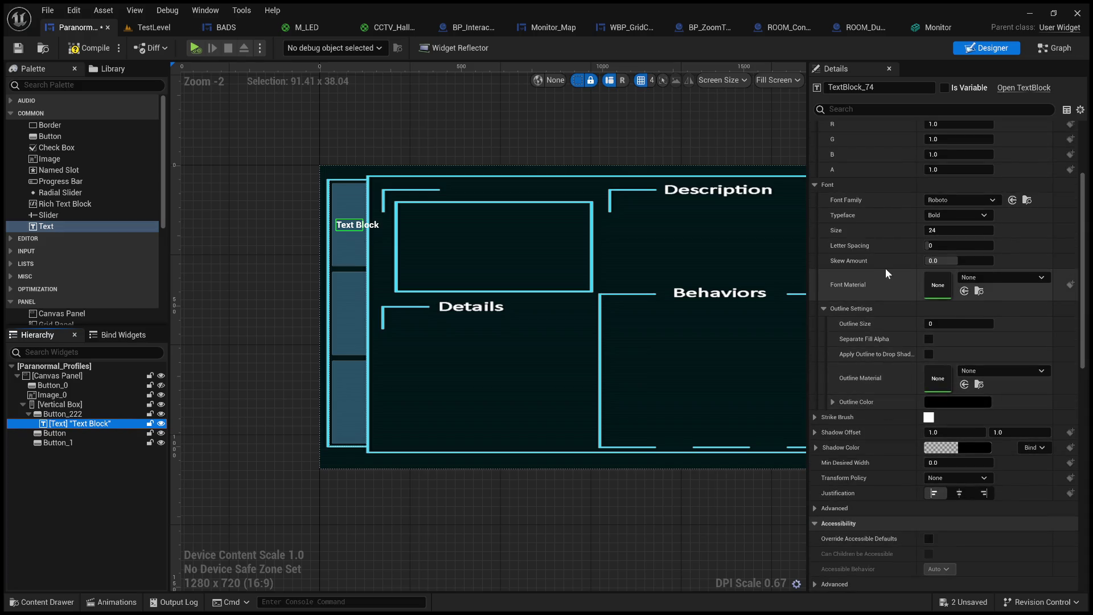
mouse_move(945, 260)
left_mouse_down()
mouse_move(987, 260)
mouse_move(949, 261)
left_mouse_up()
left_click(949, 260)
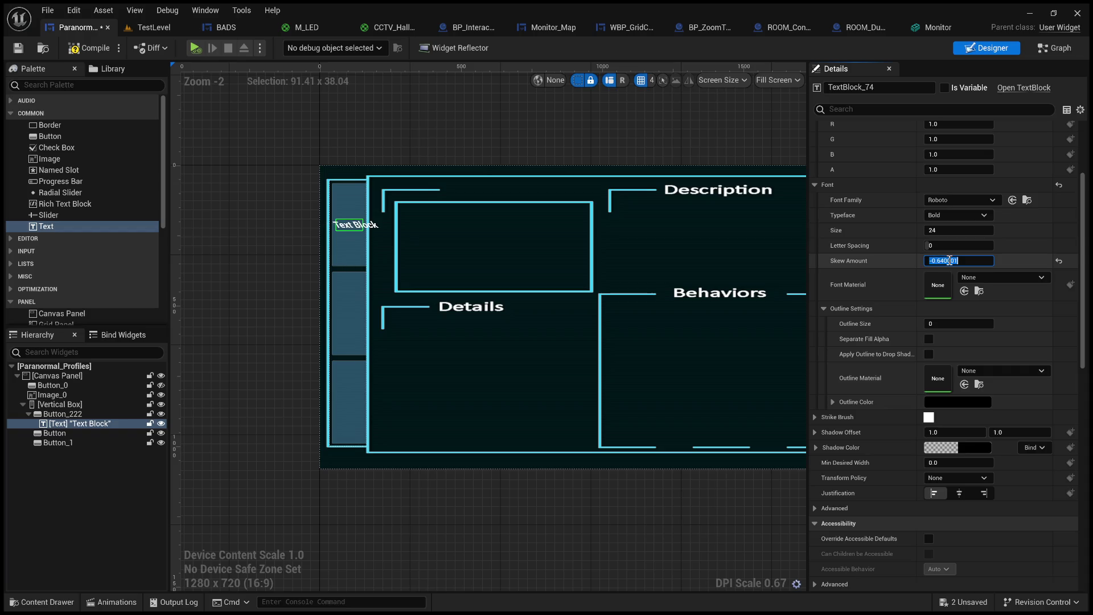
type("0")
key("Return")
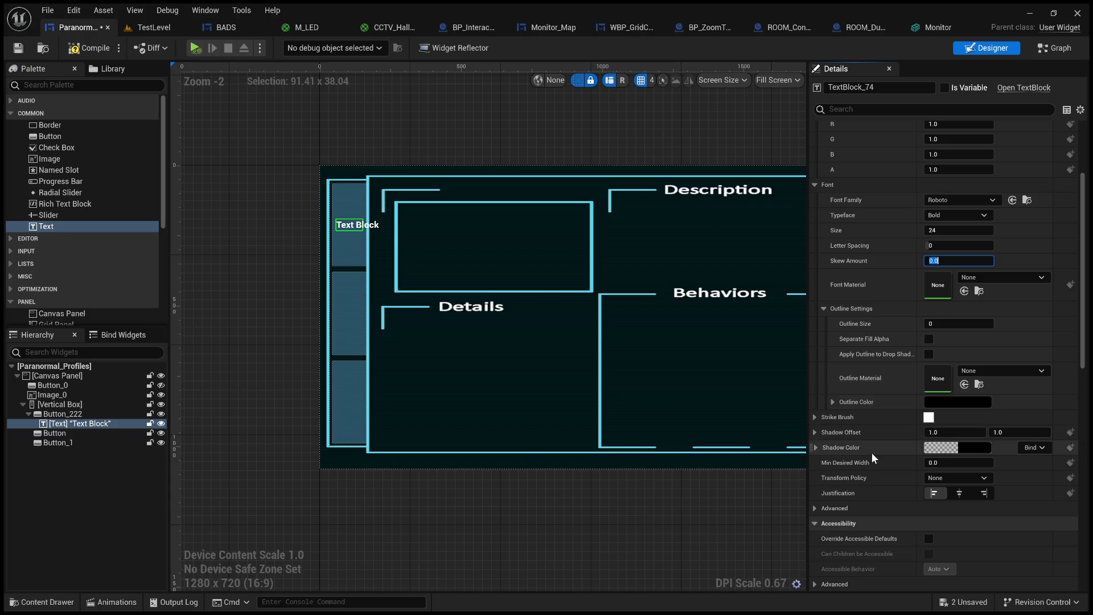
left_click(851, 508)
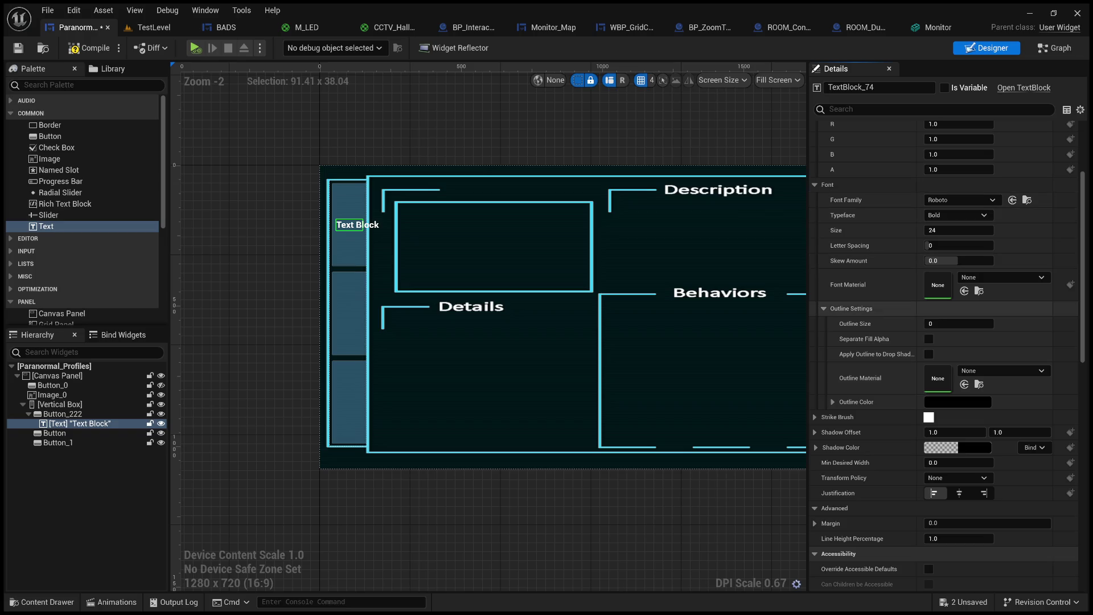
left_click(739, 508)
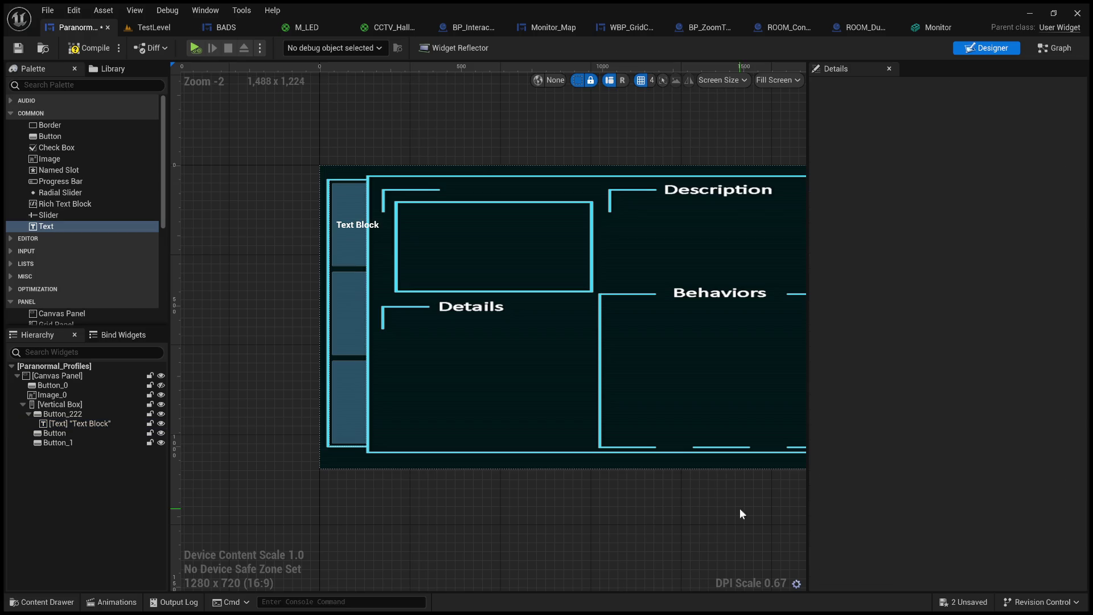
left_click(69, 425)
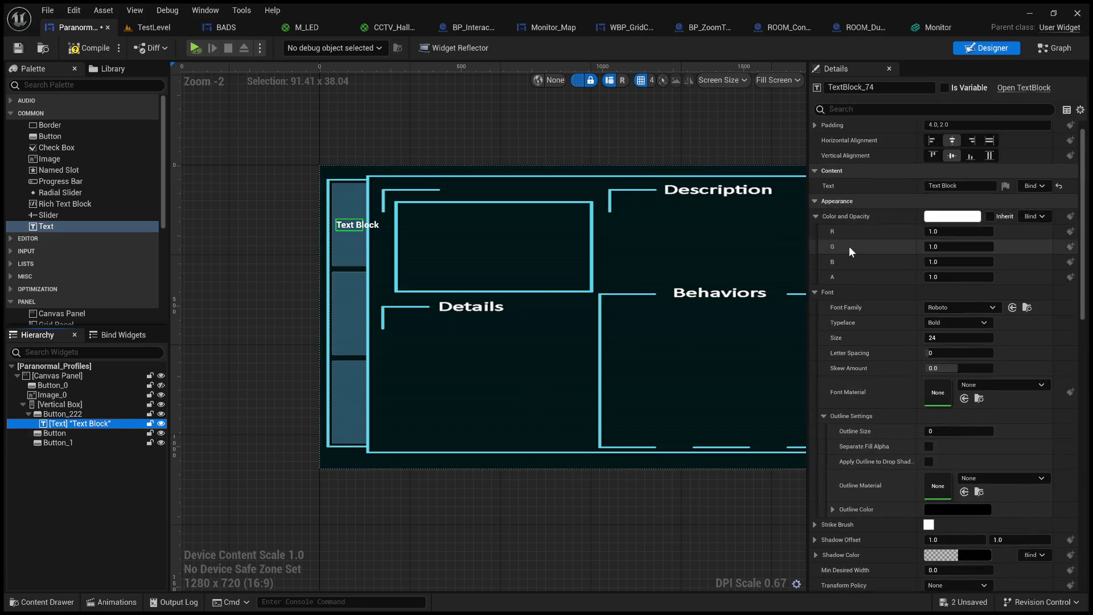
Rotate Button_222's text block to 60 then 90 degrees, then delete the text block.
scroll(873, 245, "up", 1)
left_click(879, 109)
type("render")
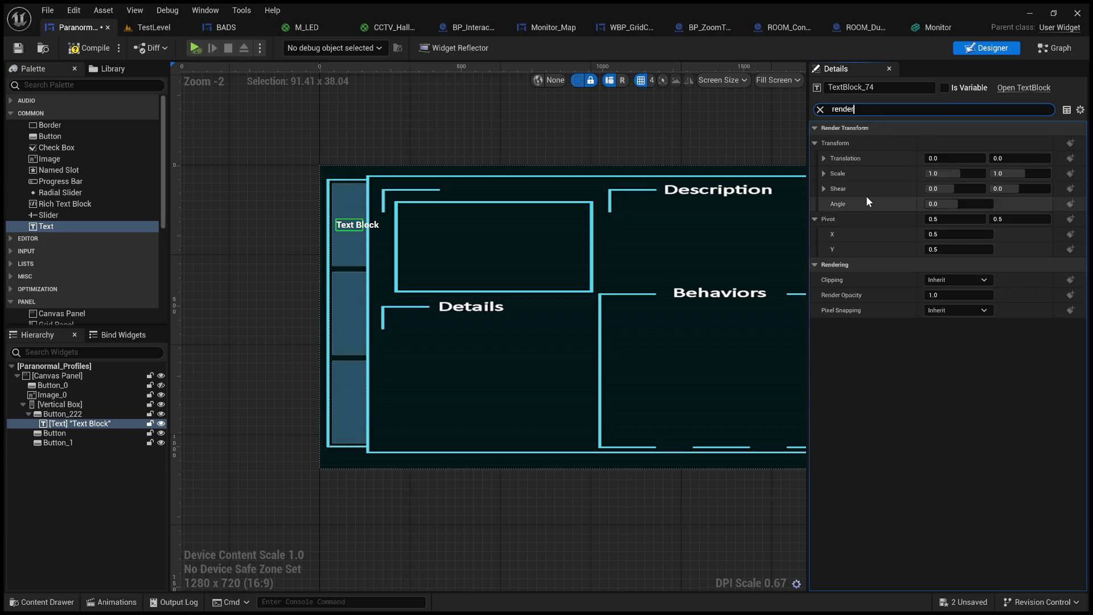
left_click(976, 205)
type("60")
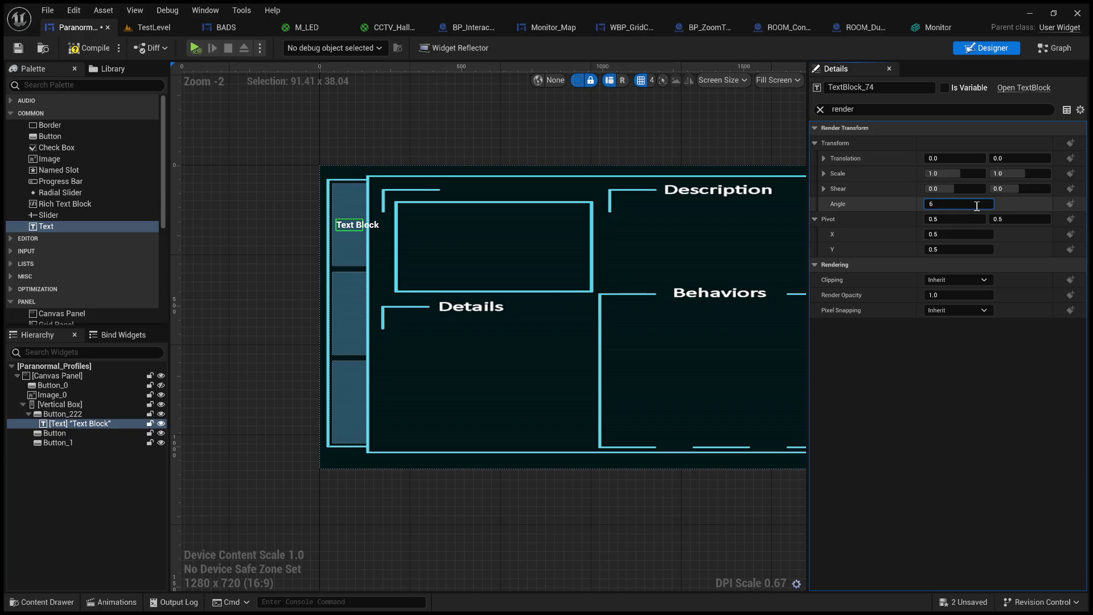
key("Return")
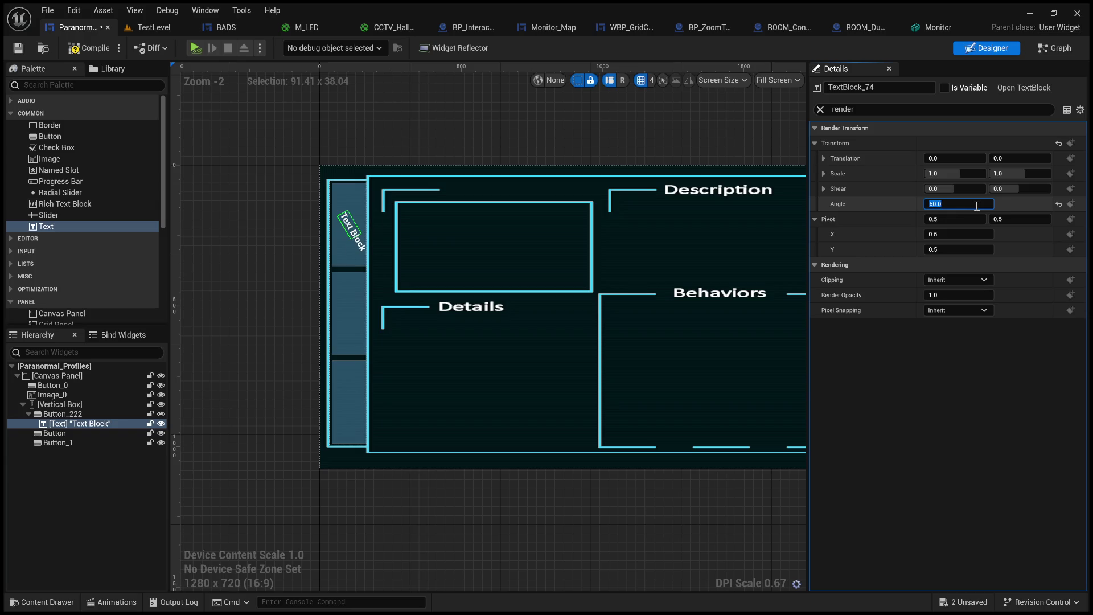
type("90")
key("Return")
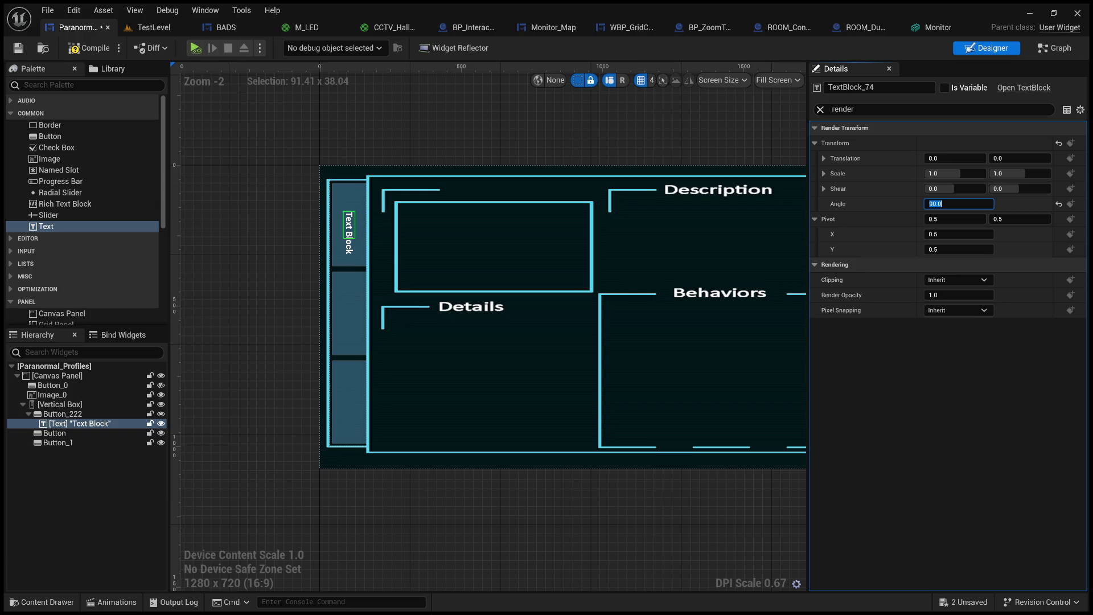
left_click(78, 424)
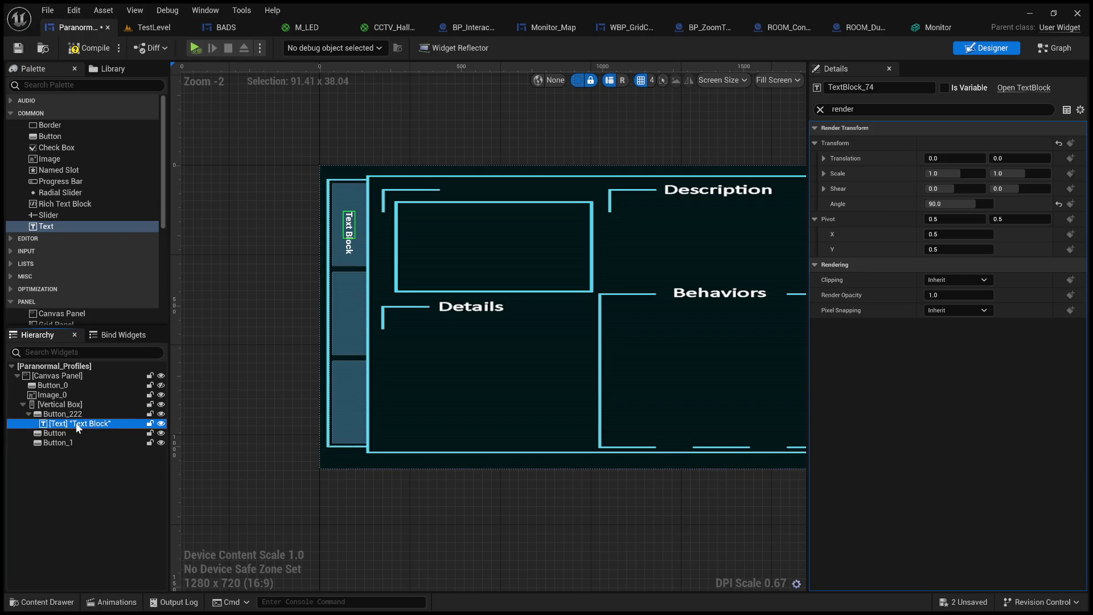
key("Delete")
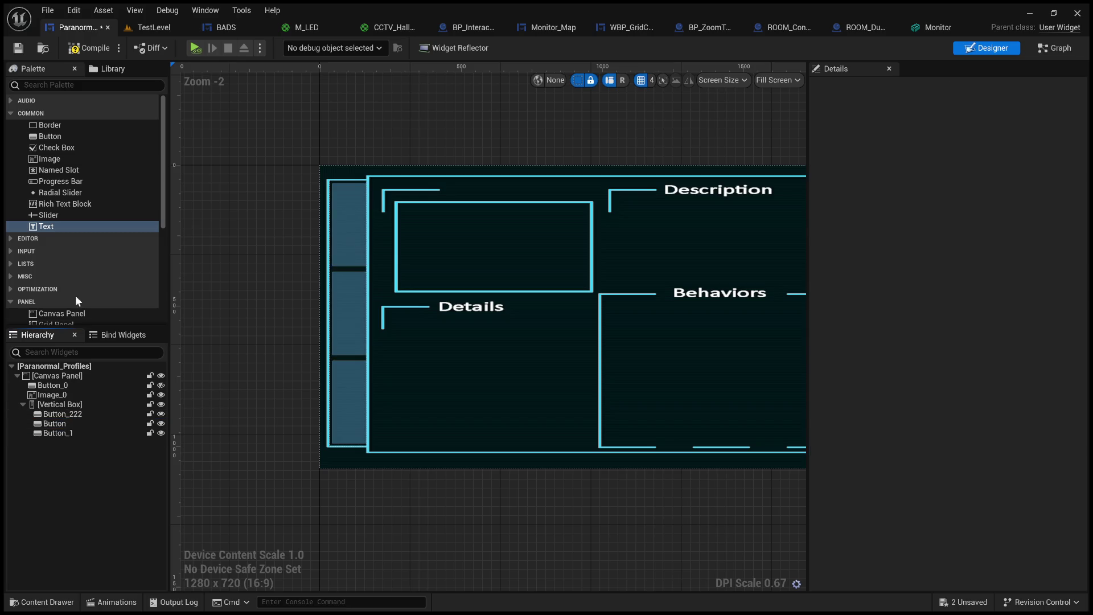
Place a new Text block inside Button_222 and select it.
left_click(60, 229)
left_click_drag(59, 232, 67, 415)
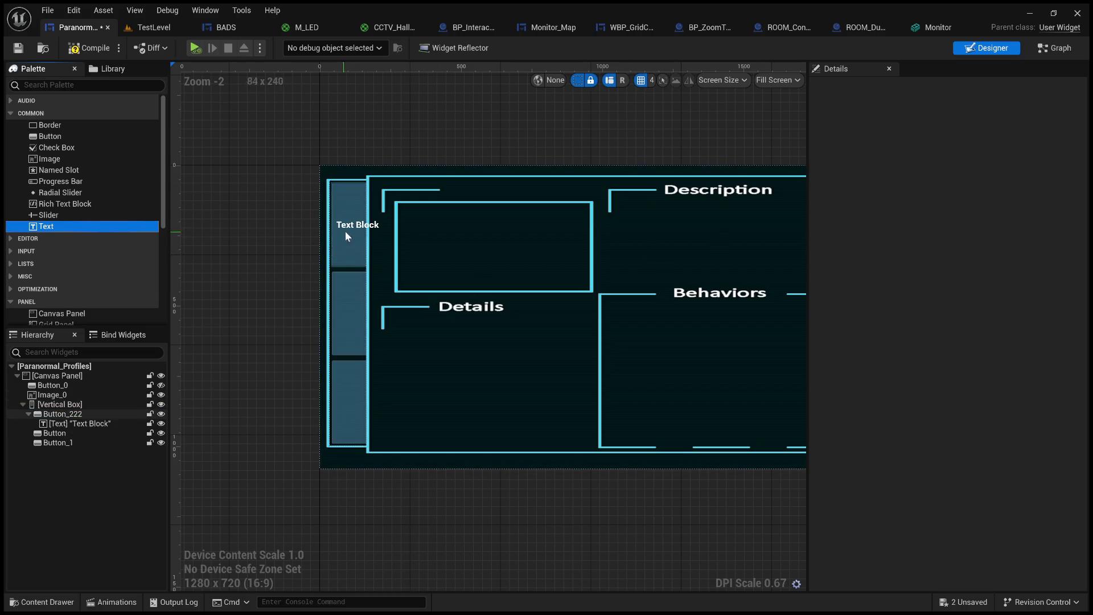
left_click(342, 227)
Turn on Auto Wrap Text and set the text's font family to DroidSansMono.
left_click(820, 109)
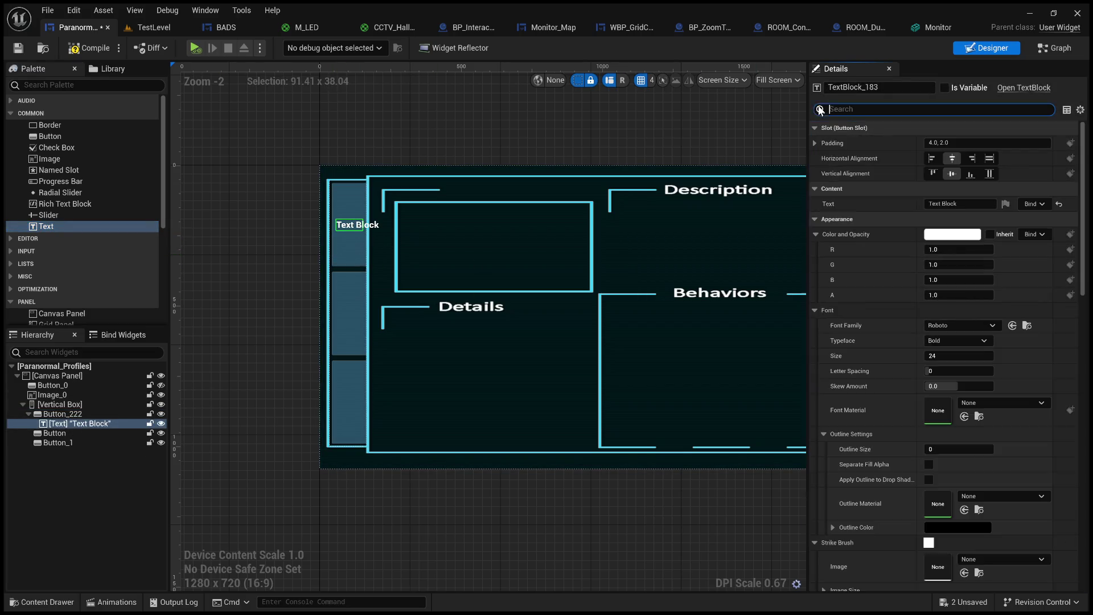
scroll(837, 330, "down", 10)
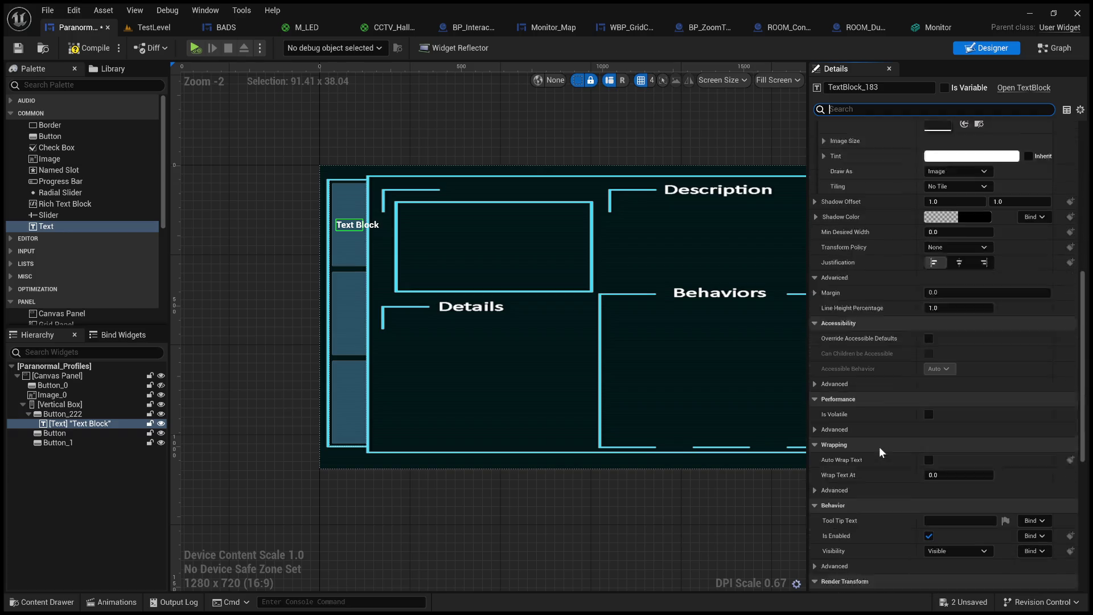
scroll(879, 446, "down", 3)
left_click(928, 424)
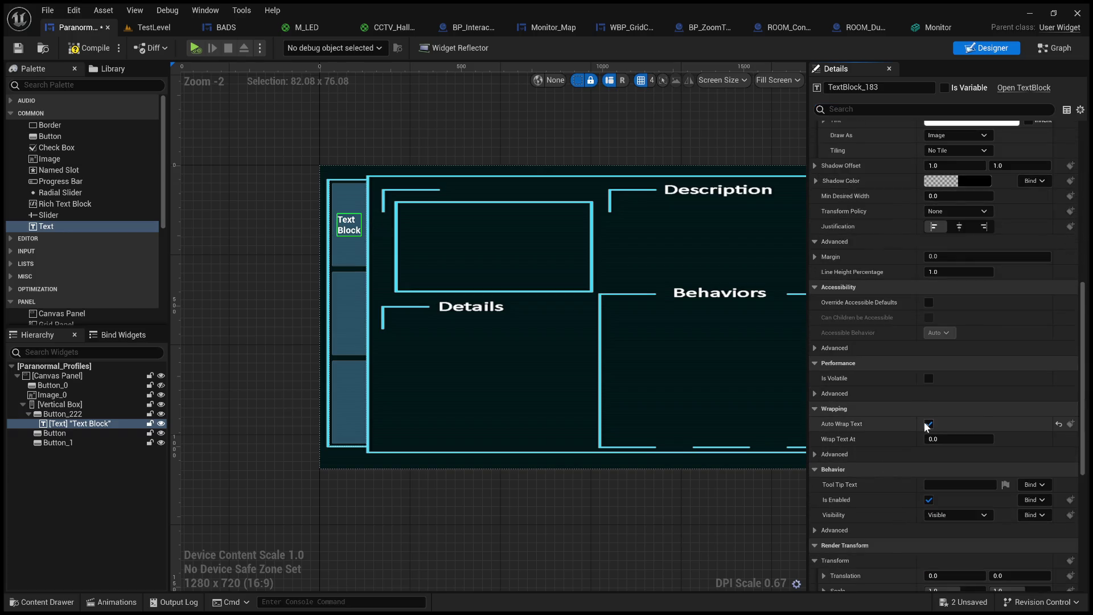
scroll(339, 211, "up", 2)
left_click(85, 424)
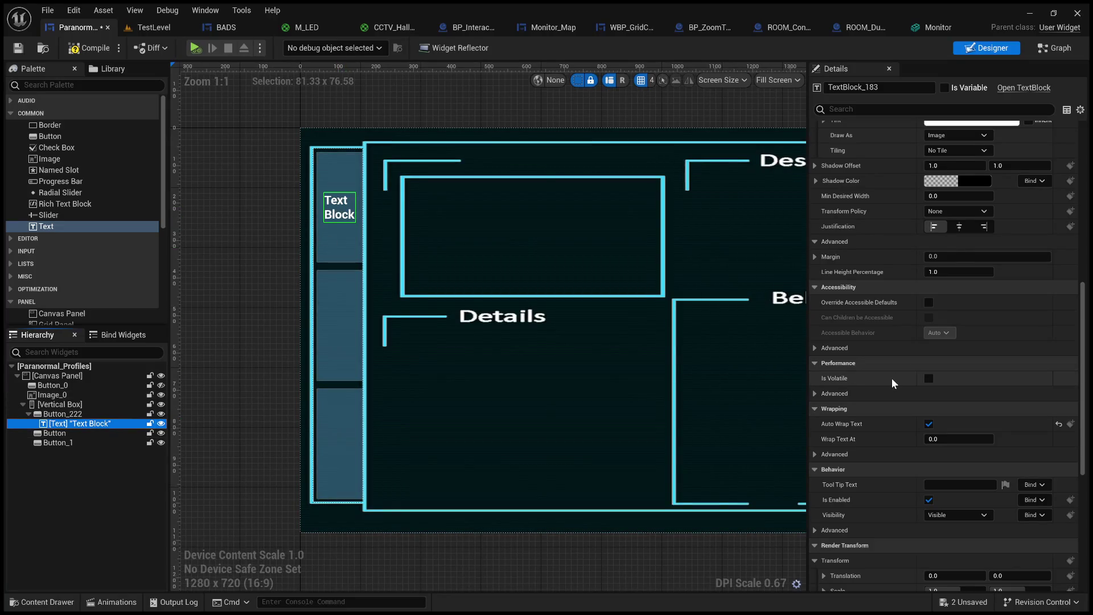
scroll(892, 378, "up", 3)
scroll(891, 378, "up", 5)
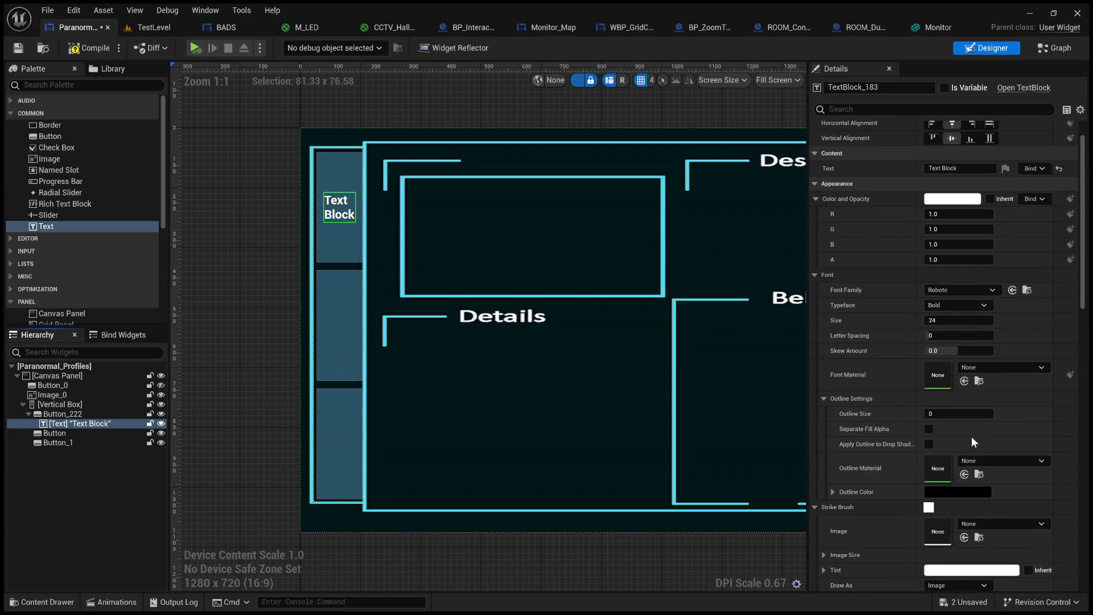
key("ctrl+z")
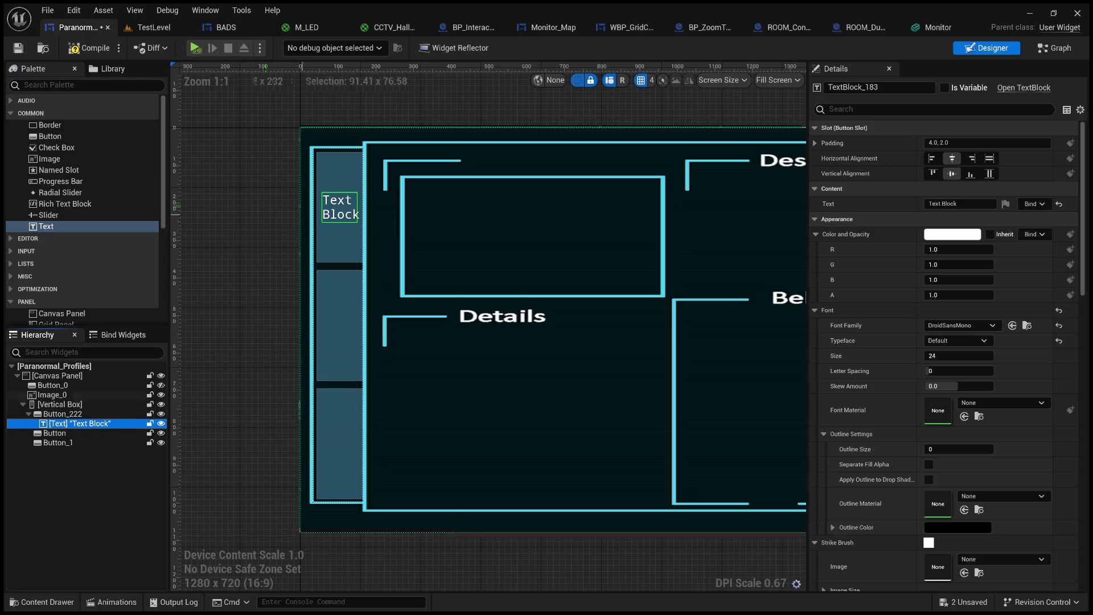
scroll(490, 330, "down", 6)
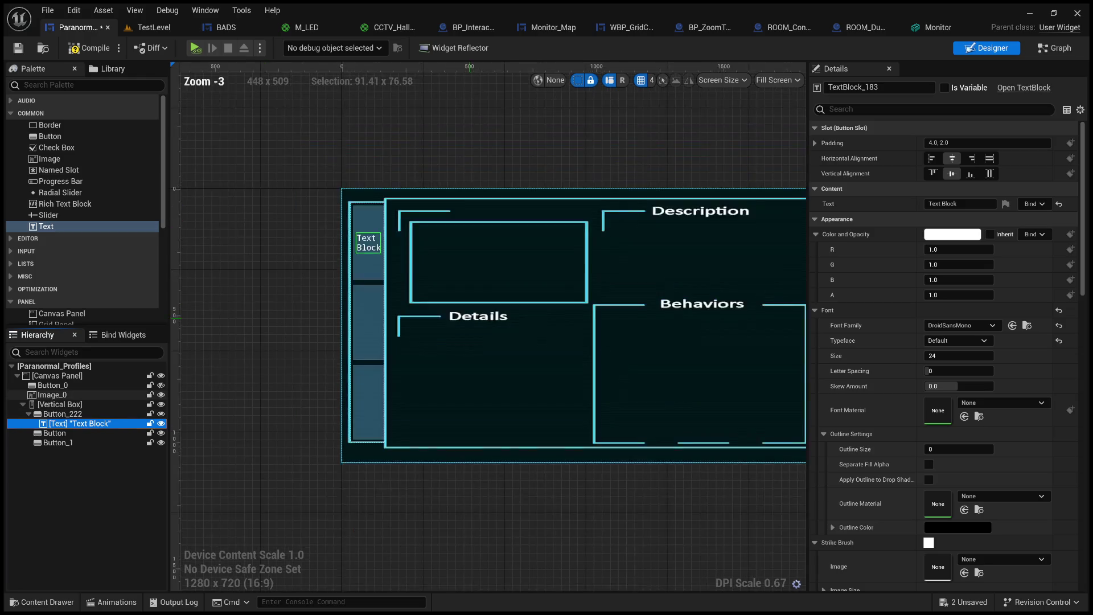
Recentre the canvas, select the first button's text block and save Paranormal_Profiles.
scroll(621, 383, "up", 4)
left_click(260, 219)
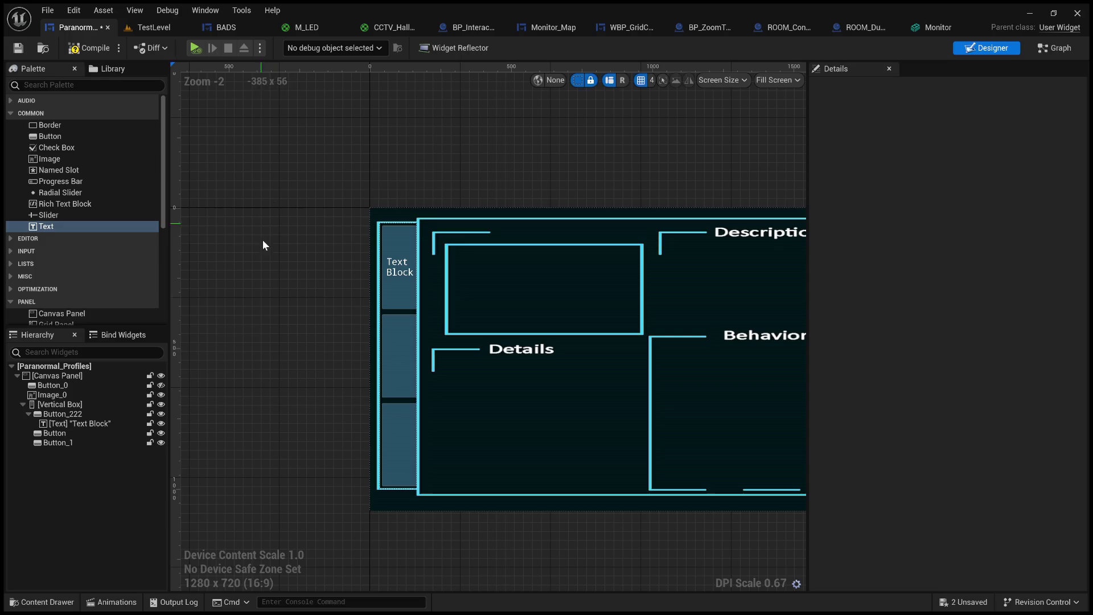
scroll(395, 268, "up", 5)
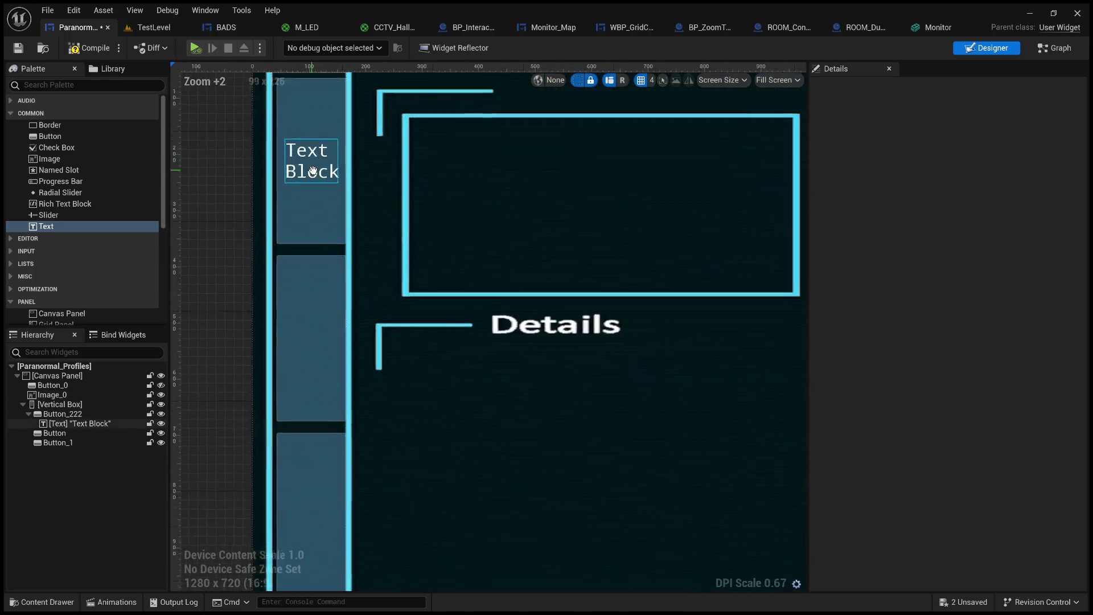
scroll(313, 208, "down", 5)
mouse_move(314, 208)
left_mouse_down()
mouse_move(359, 258)
mouse_move(459, 312)
mouse_move(436, 254)
left_mouse_up()
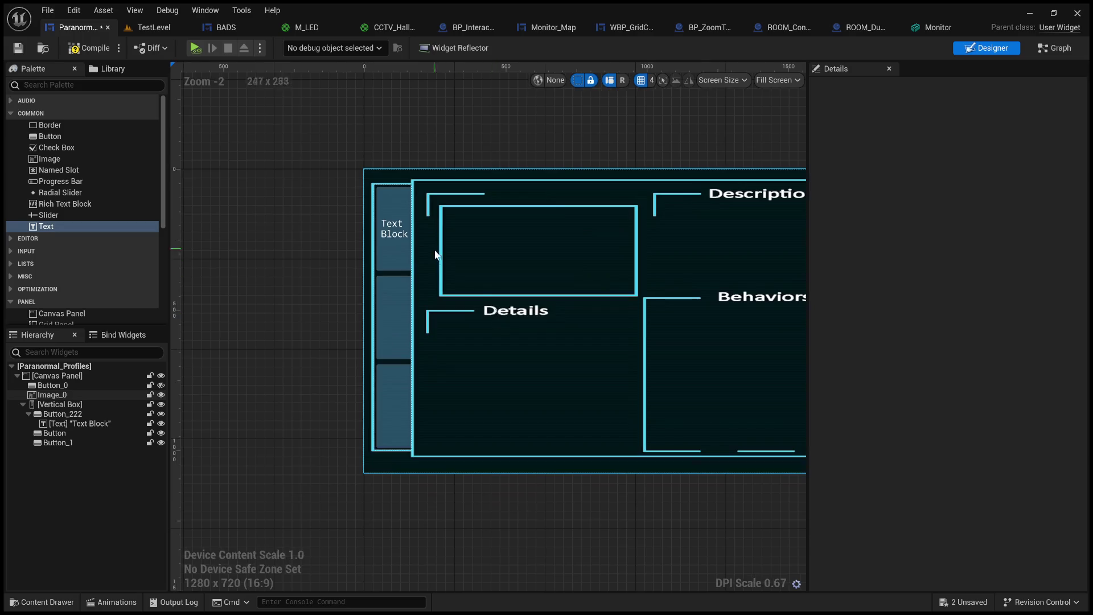
left_click(397, 238)
left_click(19, 50)
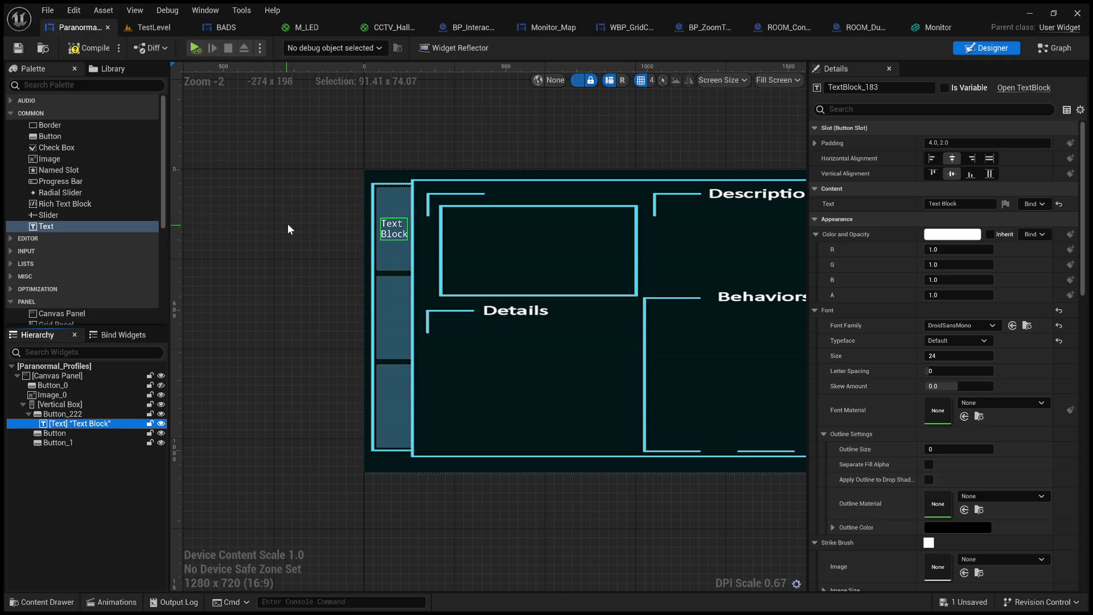
Add a Size Box to the side column's Vertical Box, then delete it again.
scroll(57, 265, "down", 5)
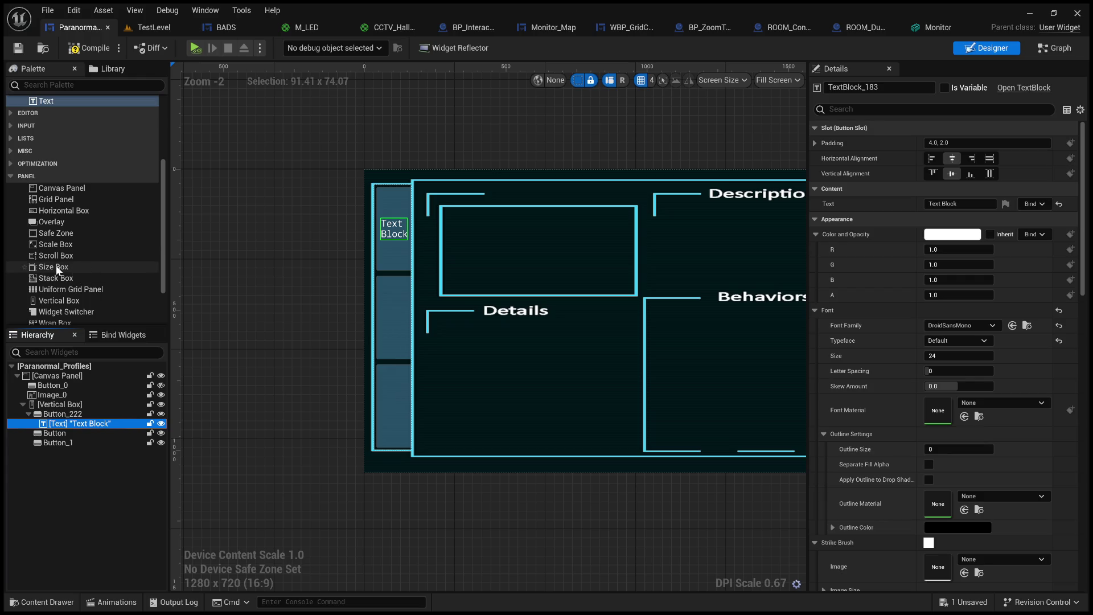
mouse_move(57, 270)
left_mouse_down()
mouse_move(73, 269)
mouse_move(77, 424)
left_mouse_up()
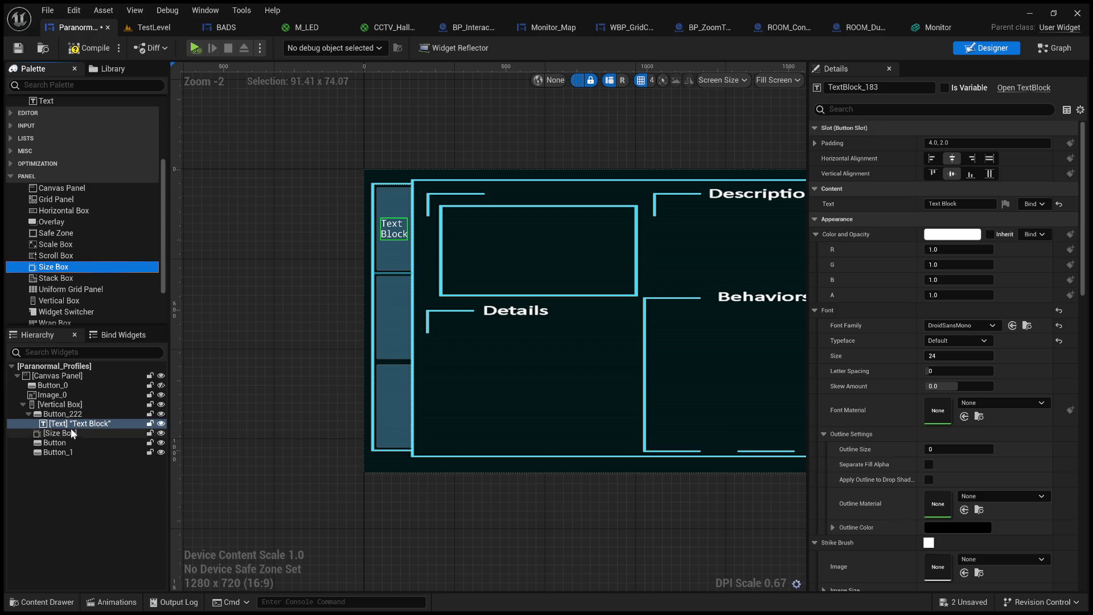
left_click(68, 435)
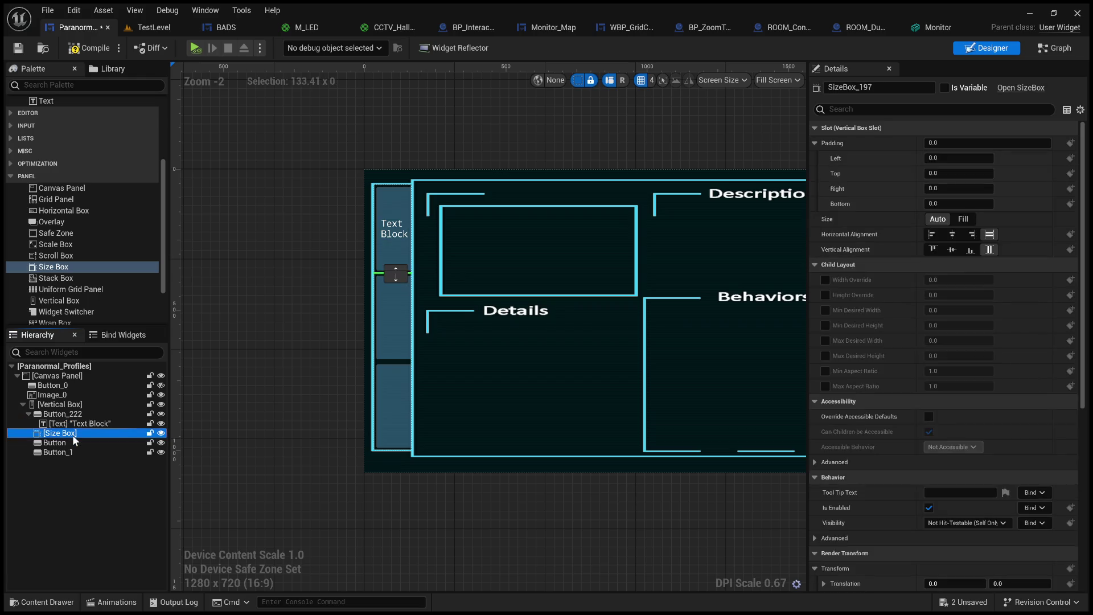
key("Delete")
left_click(390, 234)
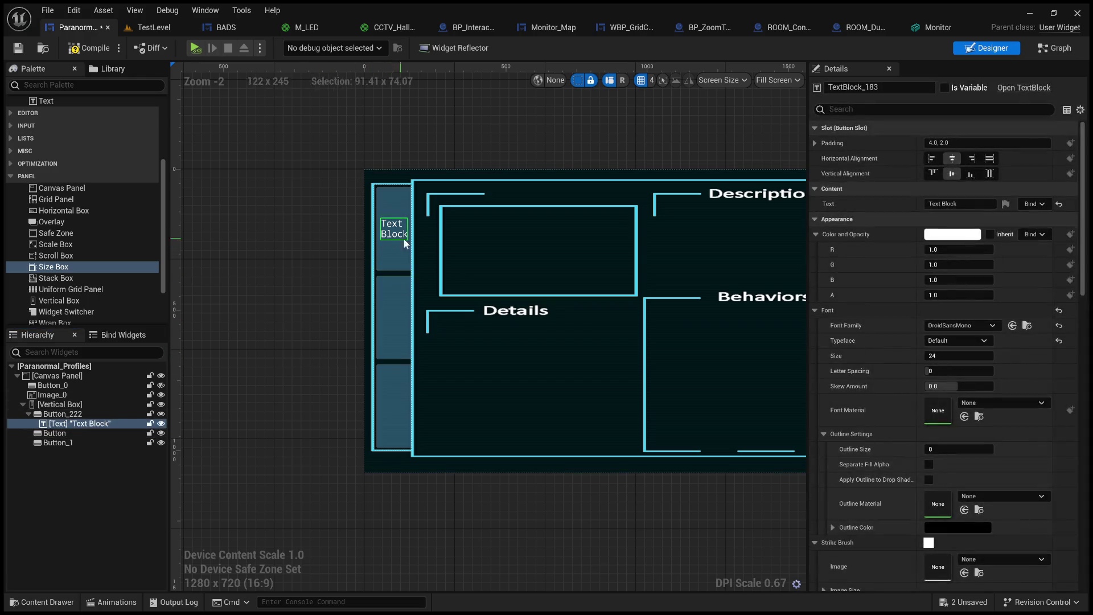
Change the first button's label text to 'Profile #1'.
left_click(930, 203)
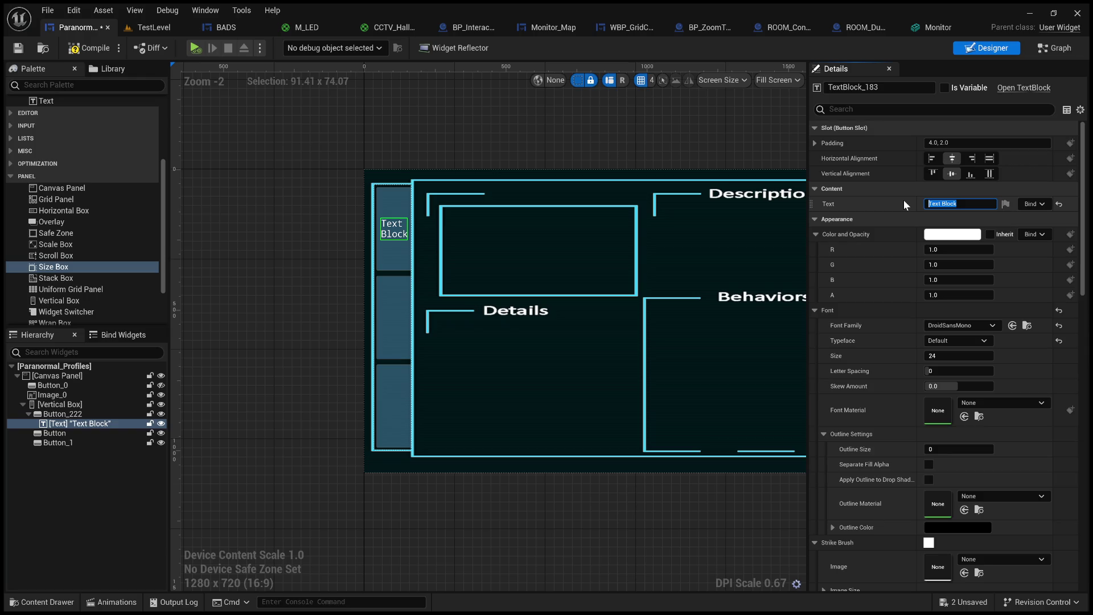
type("Profile")
type(" #1")
key("Return")
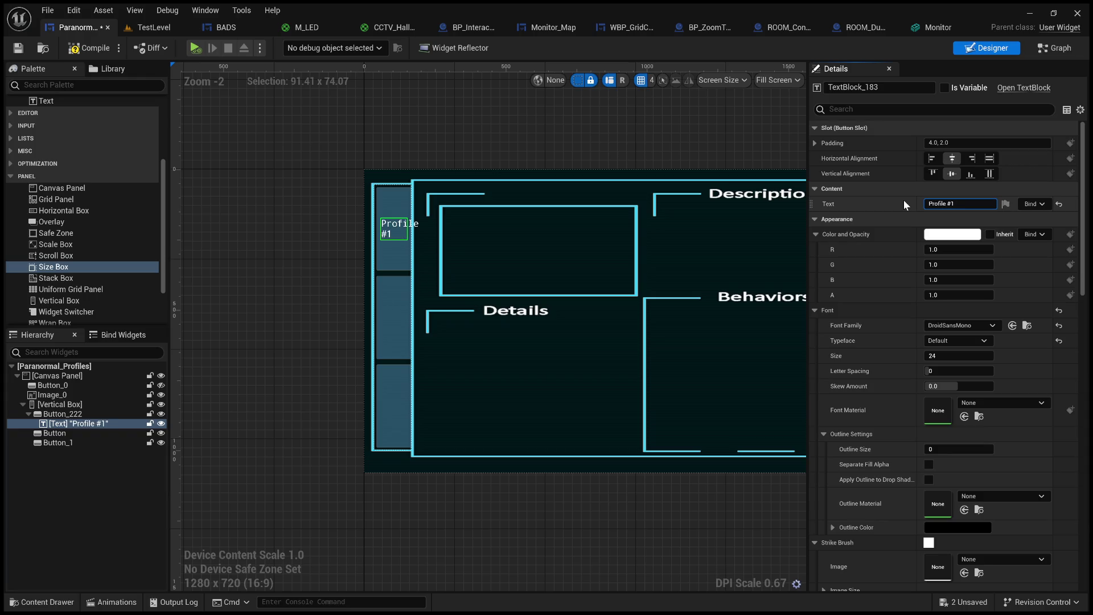
left_click(393, 228)
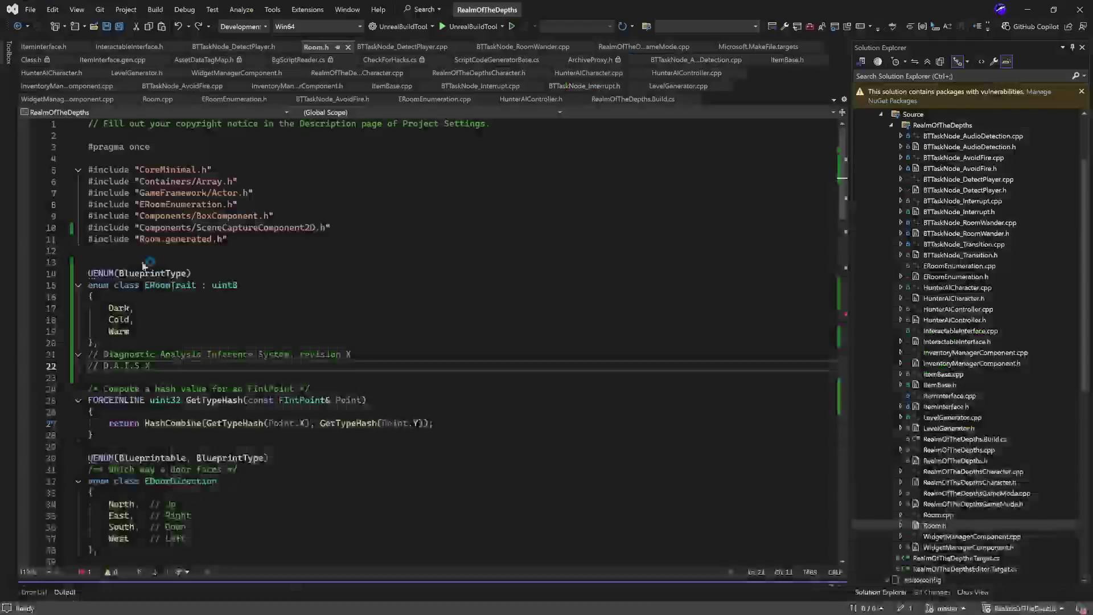
left_click(1027, 10)
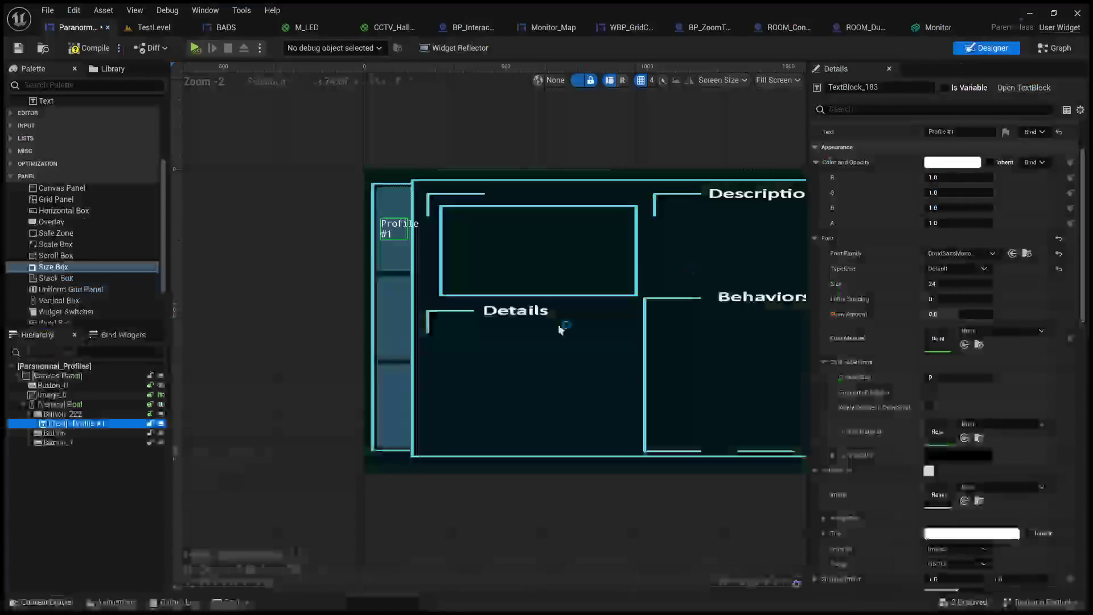
Try fill and top-left alignments for the label, ending with centred alignment.
scroll(874, 337, "up", 3)
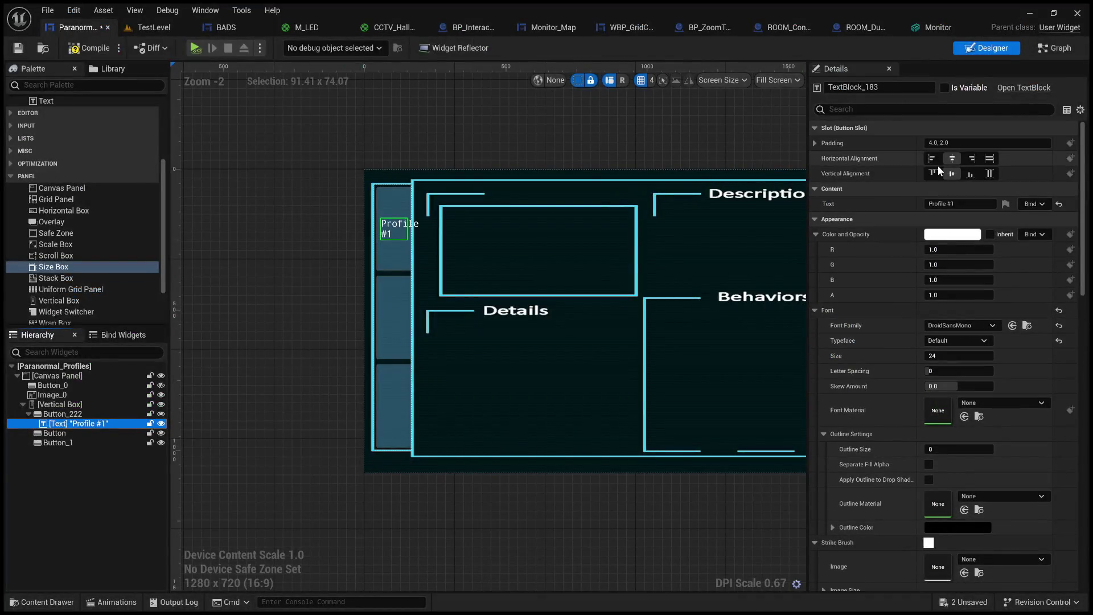
left_click(988, 160)
left_click(986, 173)
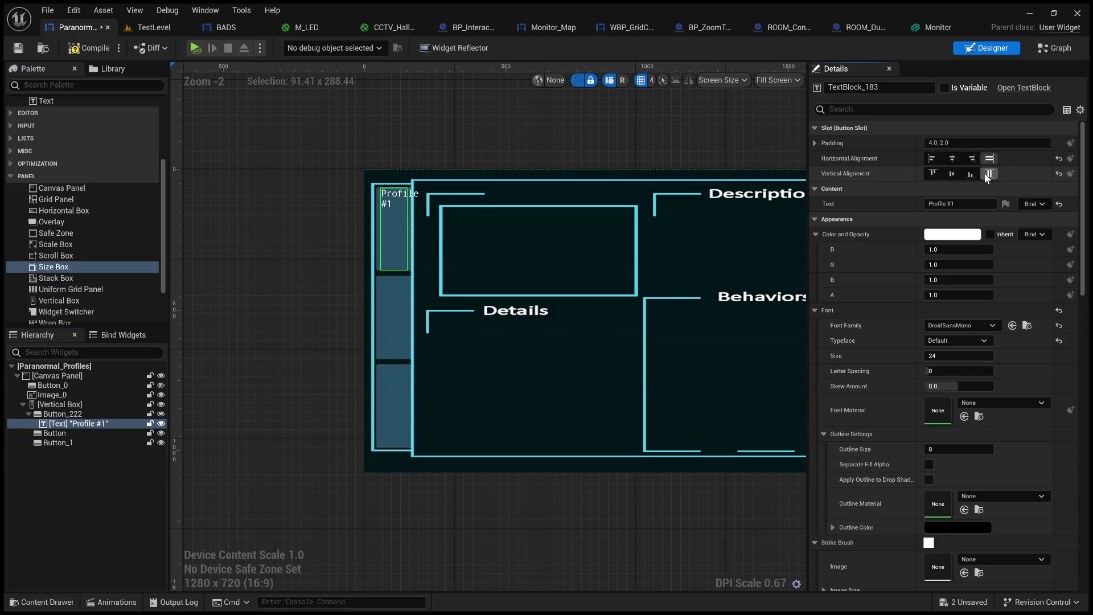
left_click(953, 159)
left_click(957, 172)
left_click(932, 159)
left_click(933, 173)
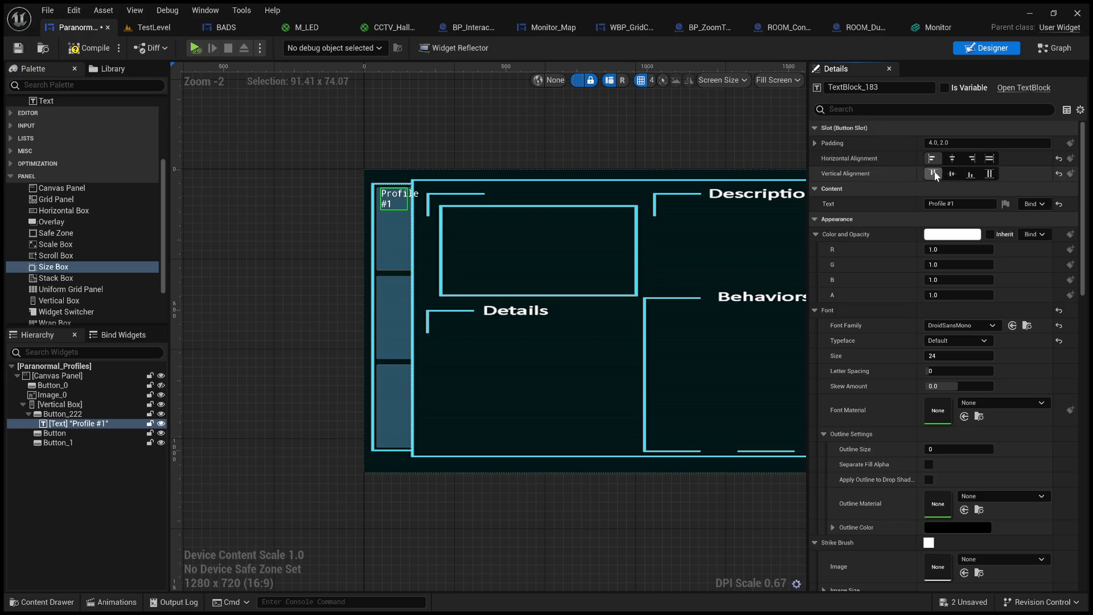
left_click(953, 173)
left_click(953, 157)
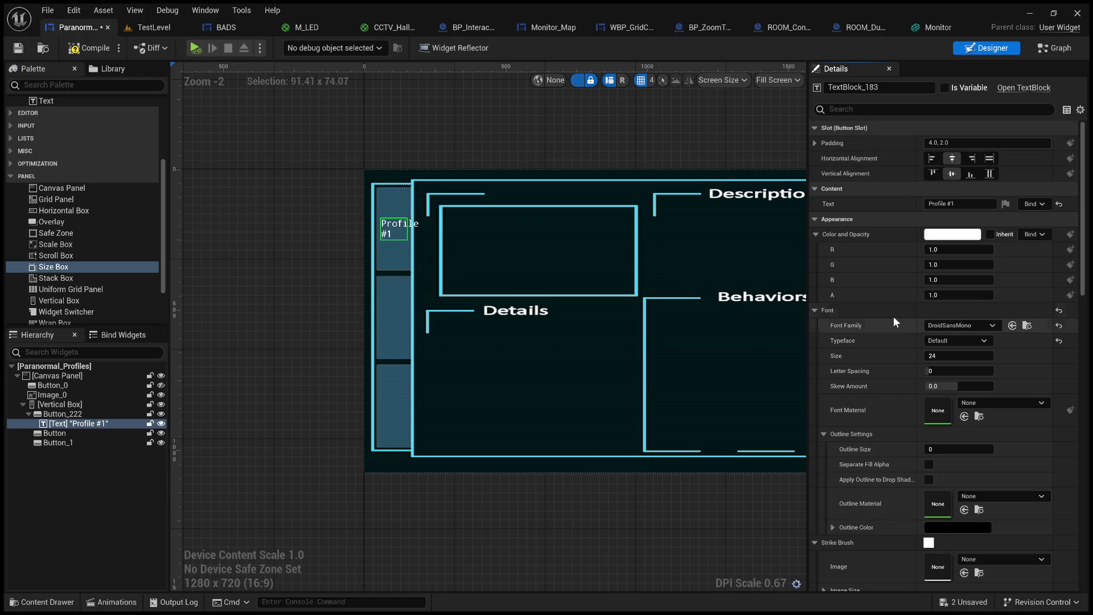
Test wider letter spacing, keep Auto Wrap Text on, and reset letter spacing to 0.
scroll(903, 302, "down", 2)
scroll(903, 299, "down", 3)
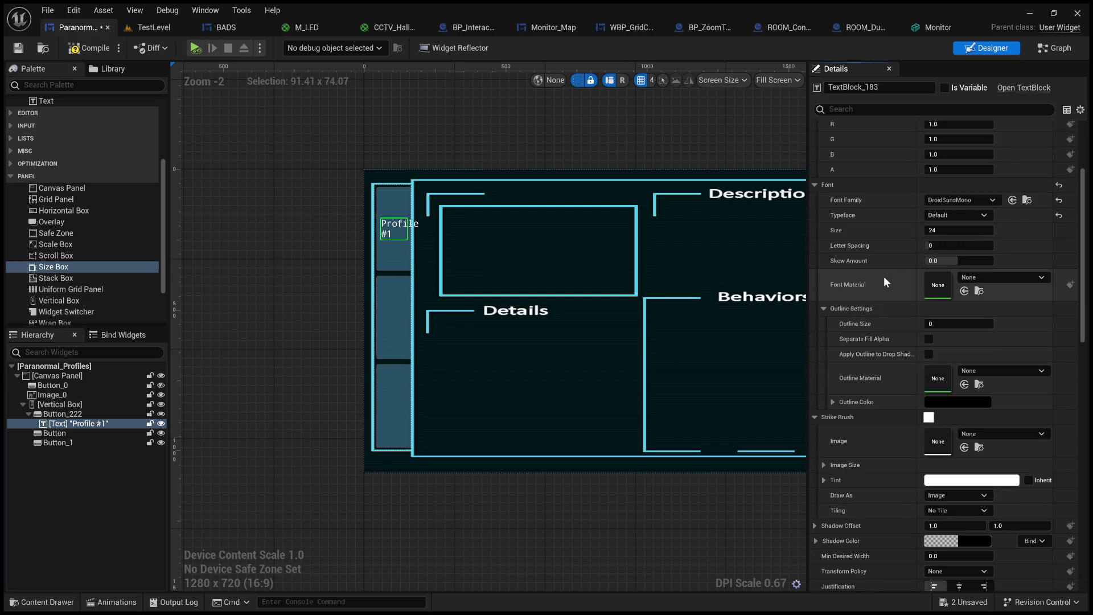
left_click_drag(934, 246, 984, 245)
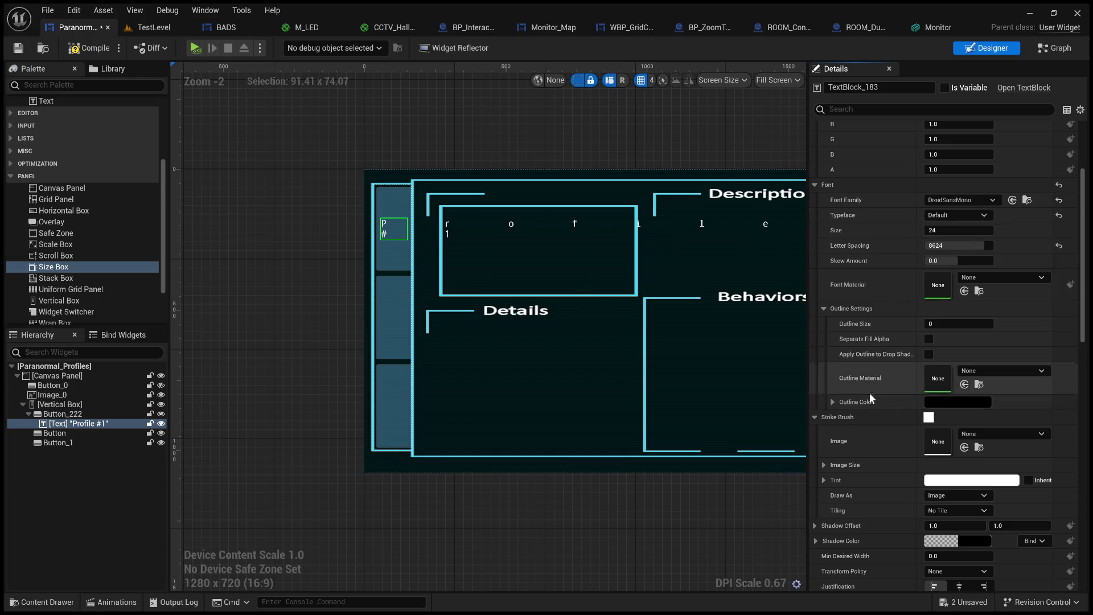
scroll(869, 392, "down", 10)
left_click(929, 478)
left_click(929, 478)
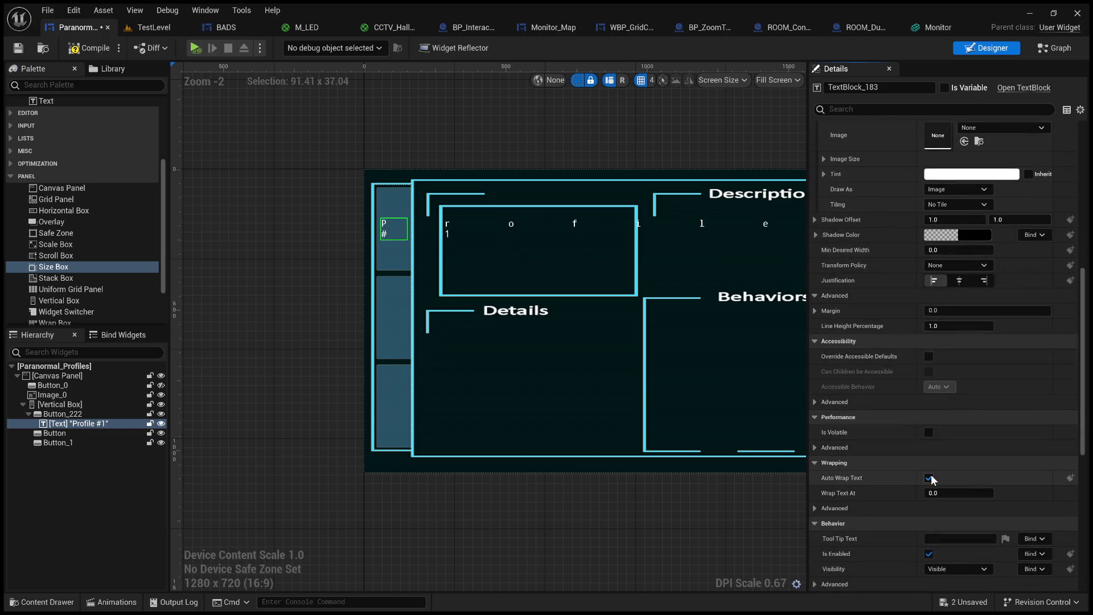
scroll(872, 393, "up", 4)
scroll(871, 381, "up", 7)
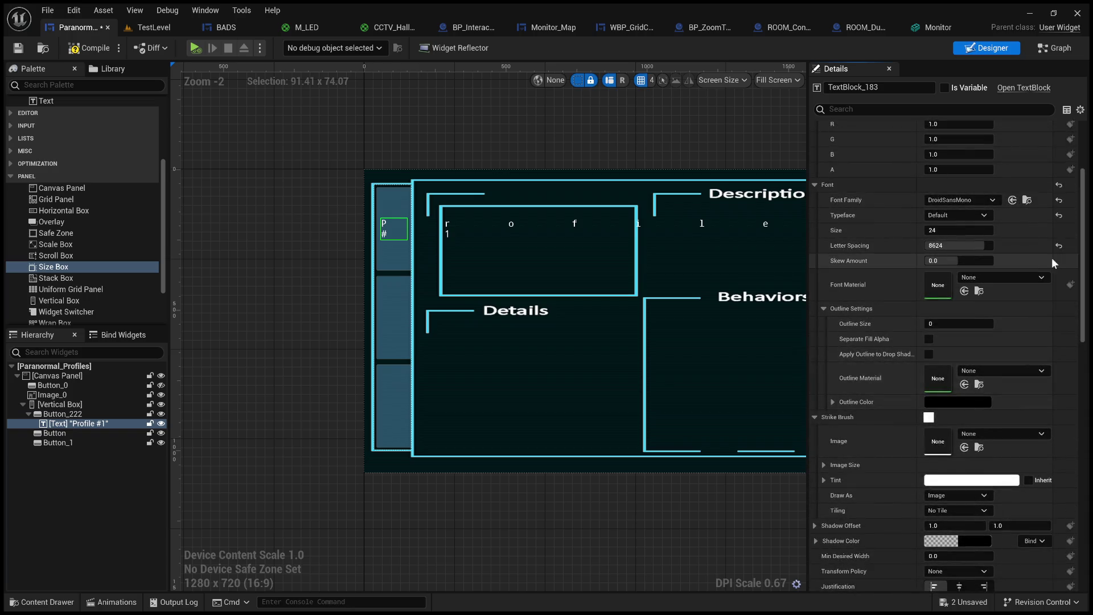
left_click(1060, 246)
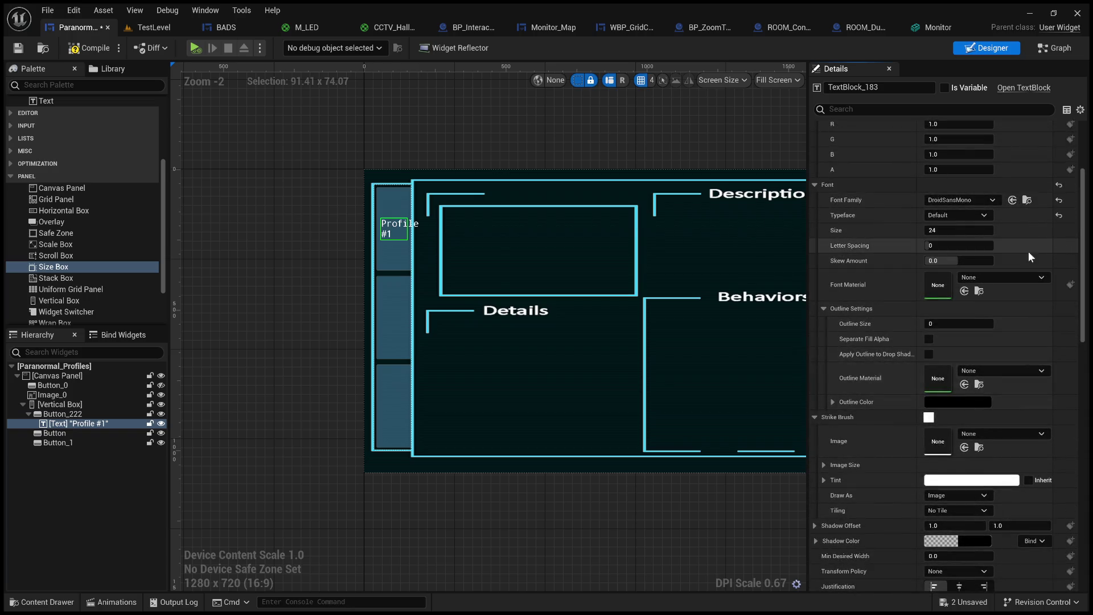
scroll(896, 315, "down", 1)
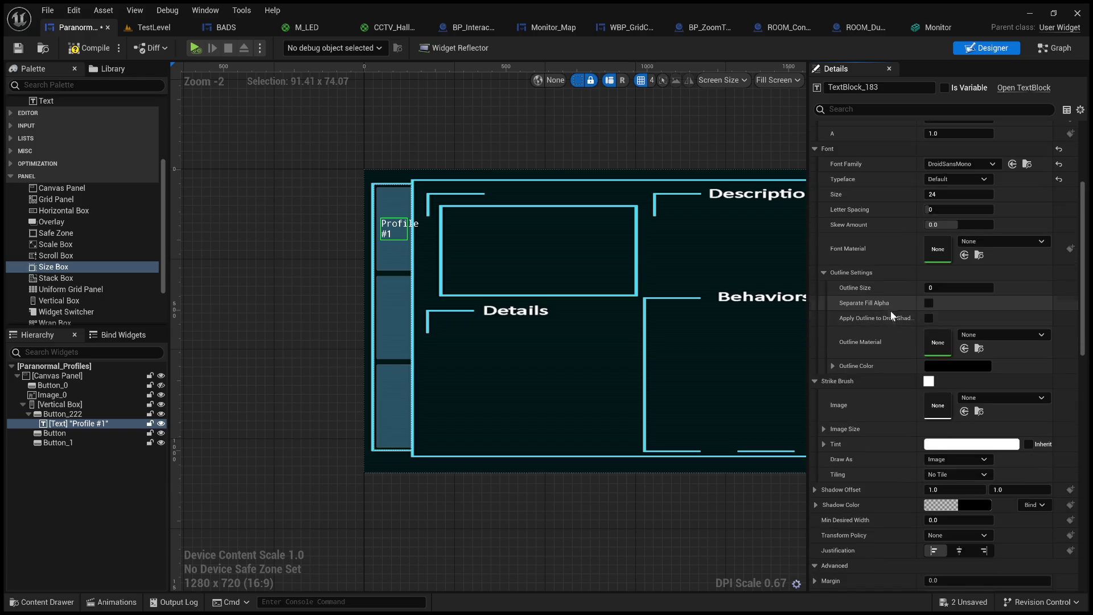
scroll(890, 310, "down", 1)
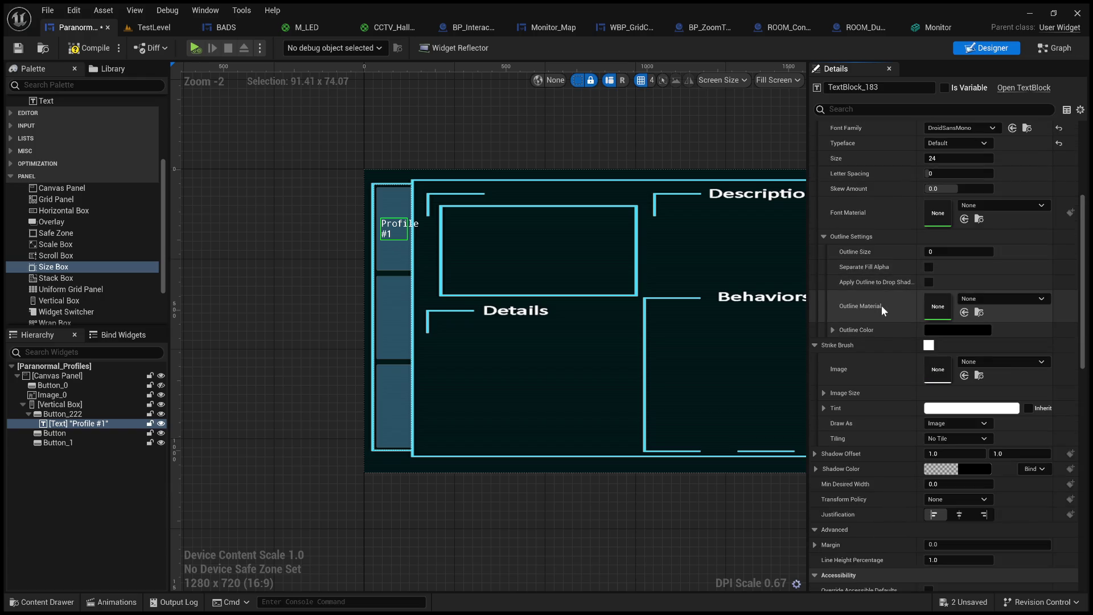
Break the 'Profile #1' text into one character per line, from P through #1, and commit it.
scroll(879, 288, "up", 5)
left_click(933, 203)
key("shift+Return")
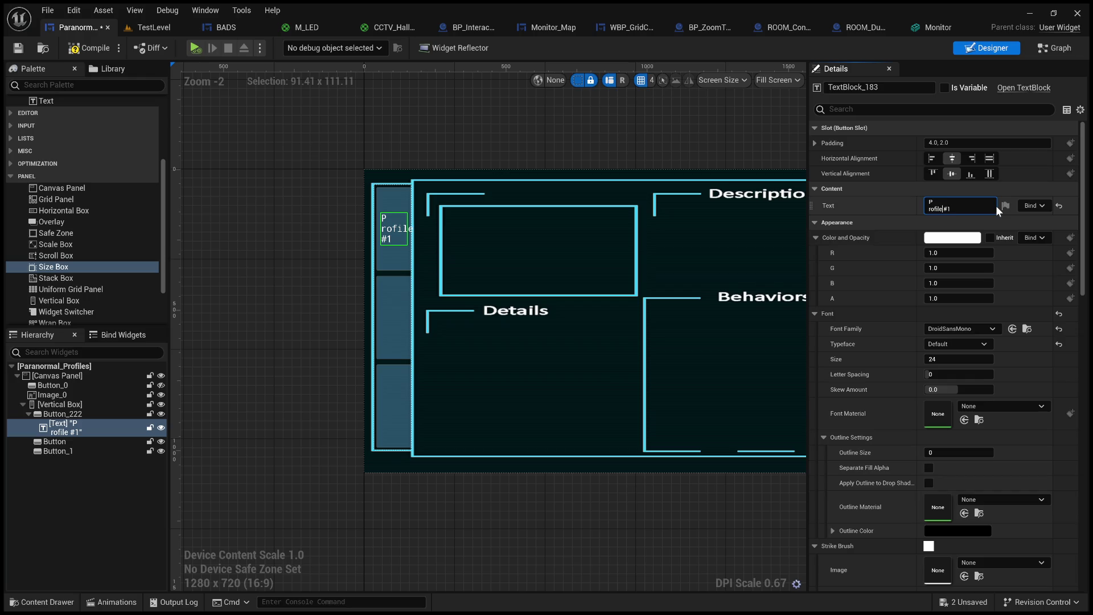
key("shift+Return")
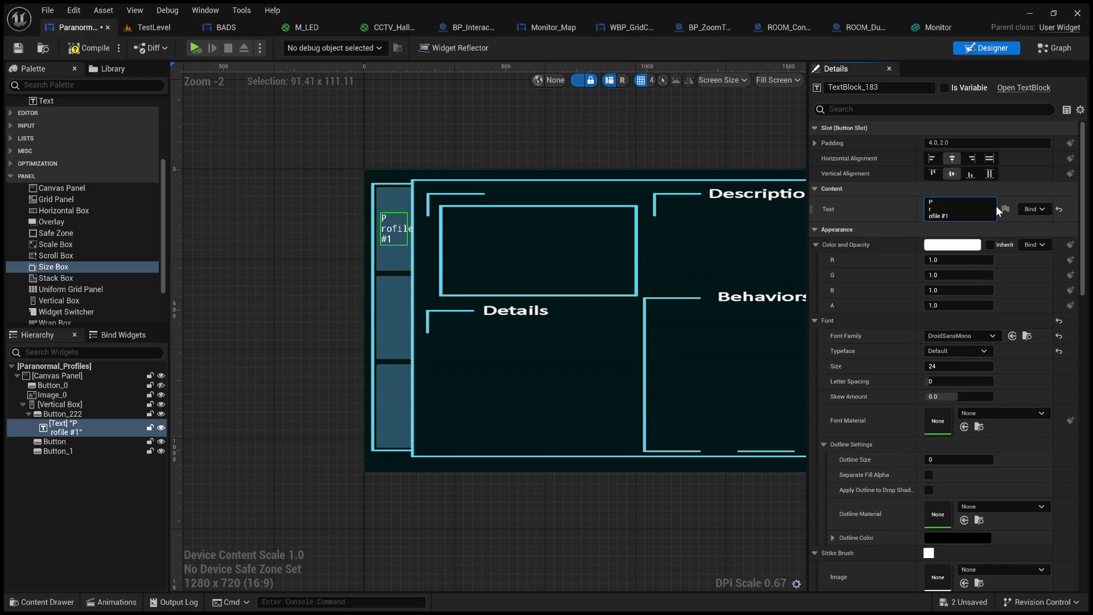
key("Right")
key("shift+Return")
key("Right")
key("shift+Return")
key("Right")
key("shift+Return")
key("Right")
key("shift+Return")
key("Right")
key("shift+Return")
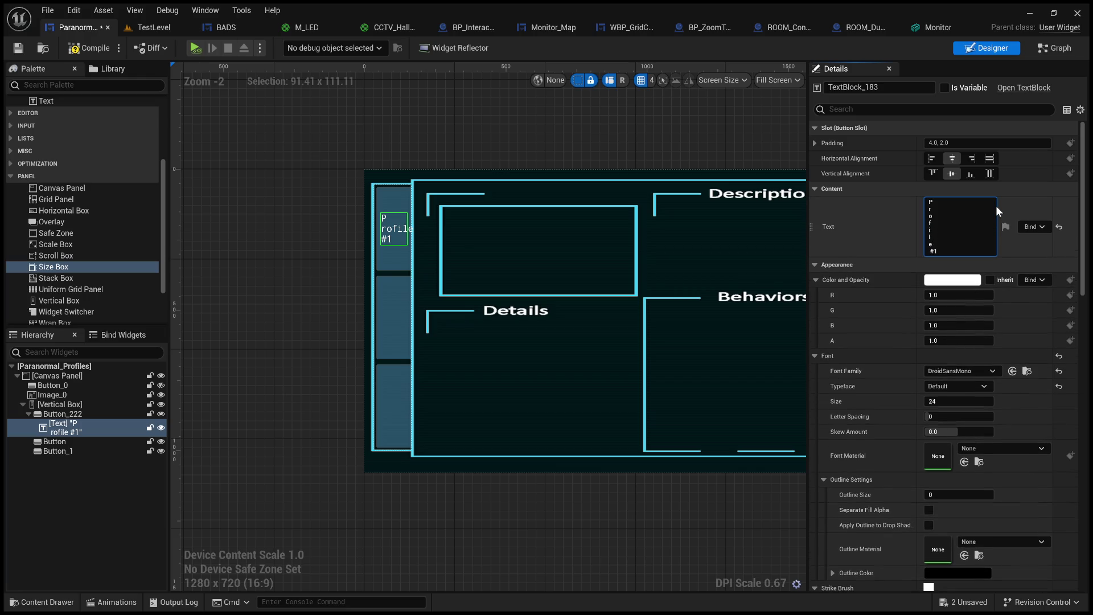
key("Right")
key("shift+Return")
key("Right")
key("shift+Return")
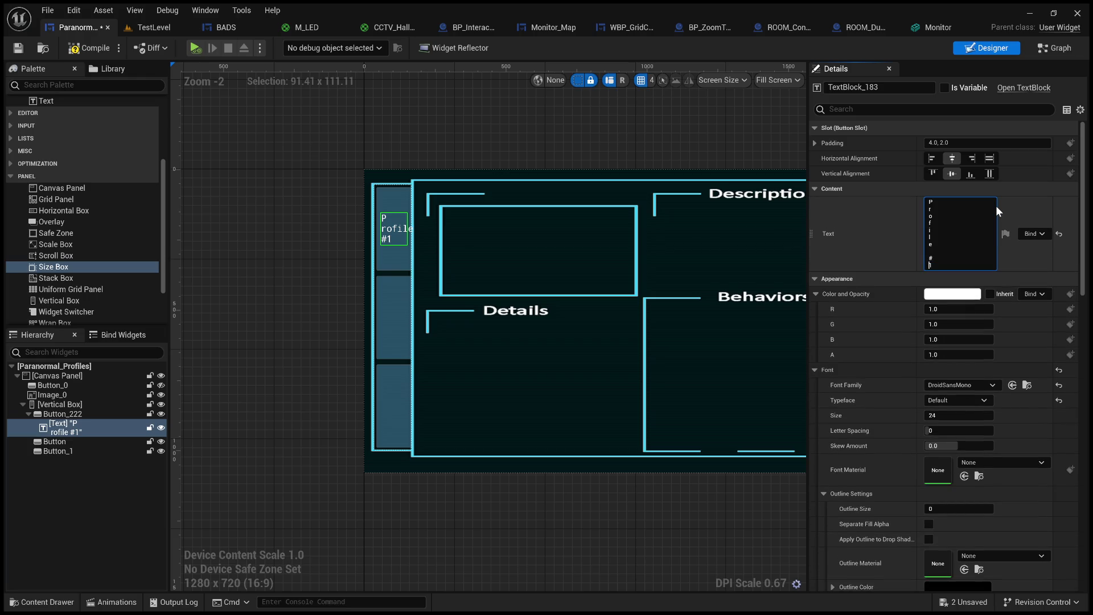
left_click(642, 160)
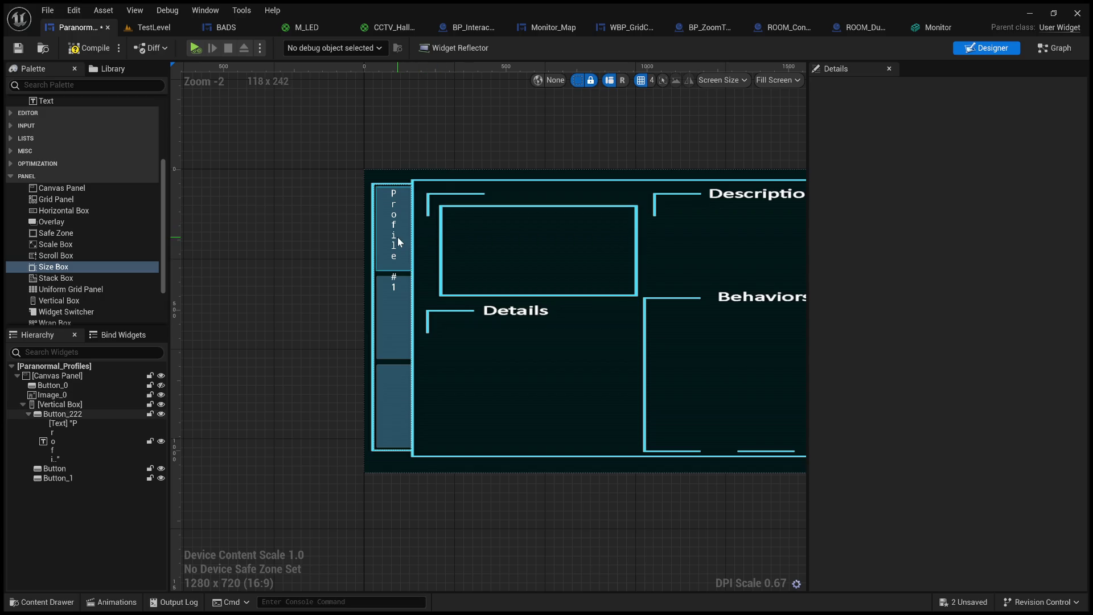
left_click(398, 237)
Delete the '#1' lines from the top button's stacked label so only 'Profile' remains.
scroll(353, 231, "up", 3)
scroll(347, 226, "up", 1)
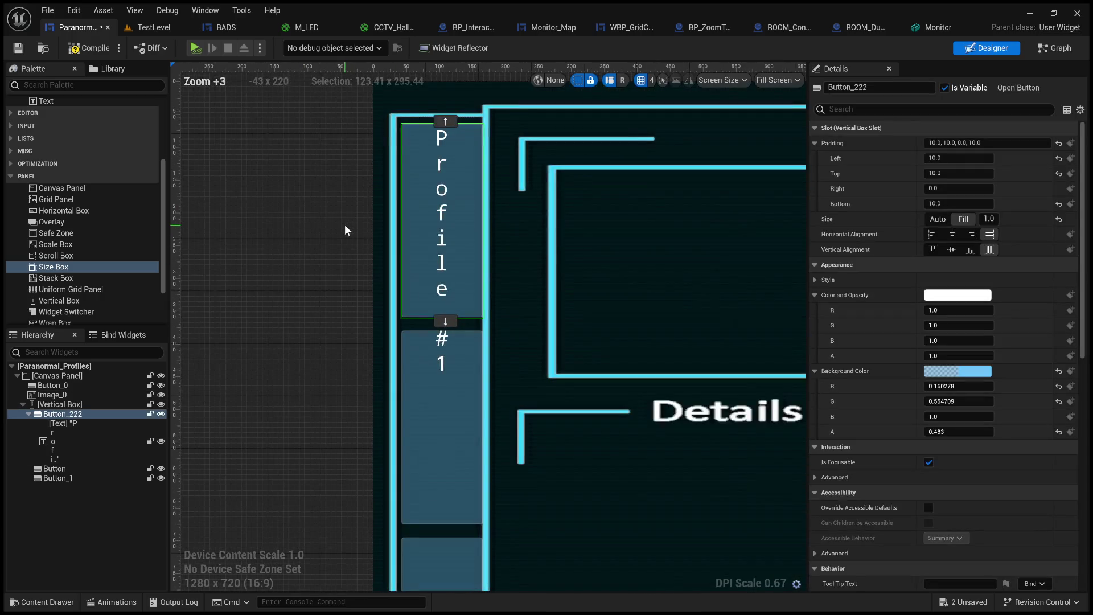
scroll(350, 280, "down", 4)
left_click(322, 305)
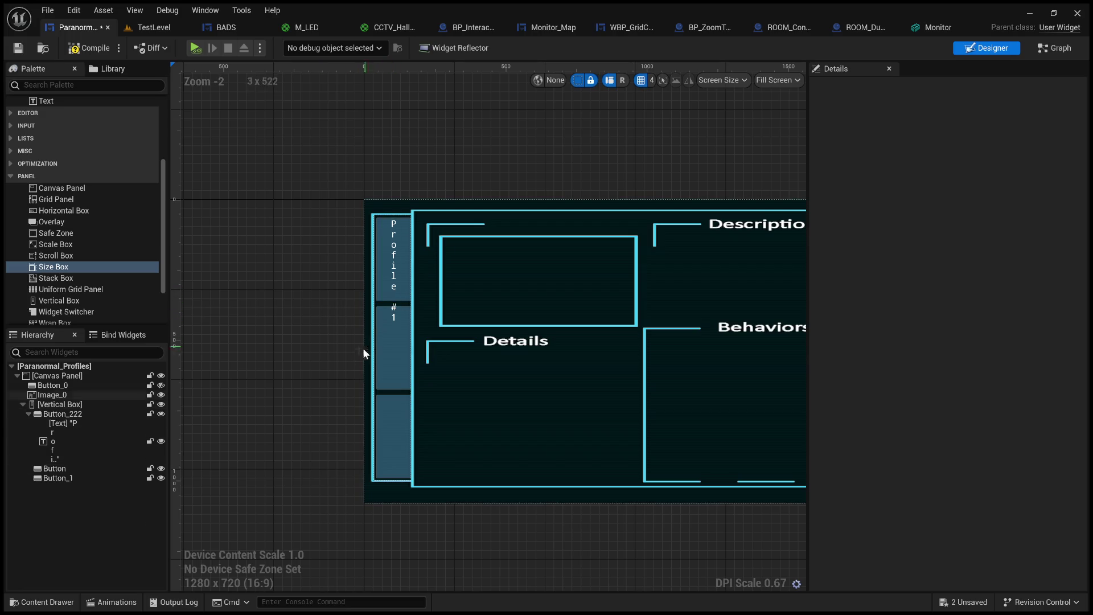
left_click(384, 283)
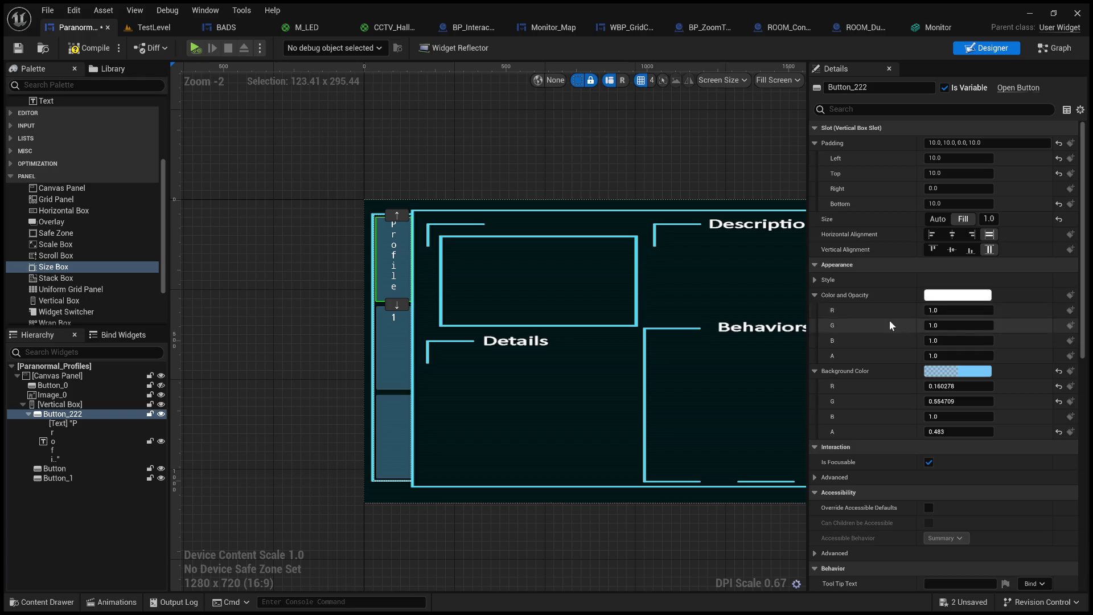
scroll(874, 342, "down", 3)
scroll(907, 421, "up", 3)
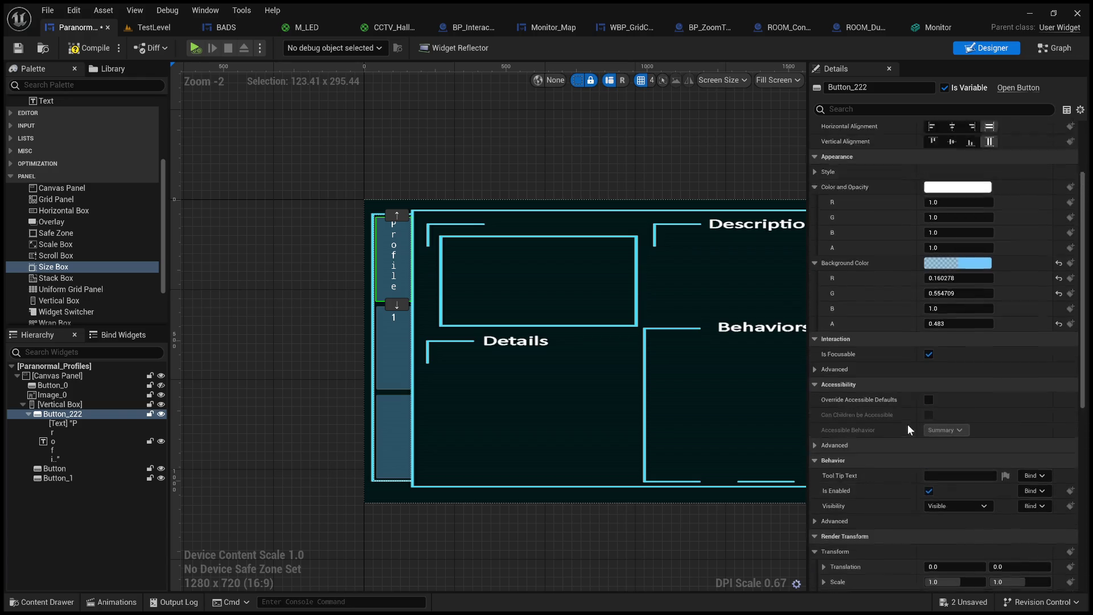
left_click(73, 425)
left_click_drag(950, 263, 948, 254)
key("BackSpace")
type("P #1")
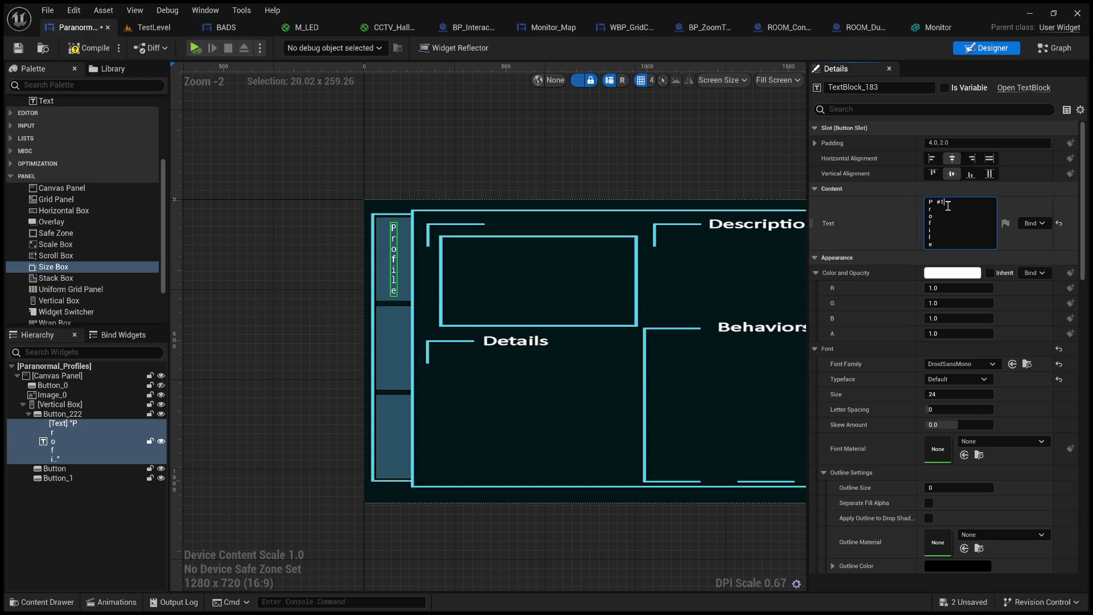
Replace the first button's stacked label text with 'File #1' and commit it.
left_click(688, 180)
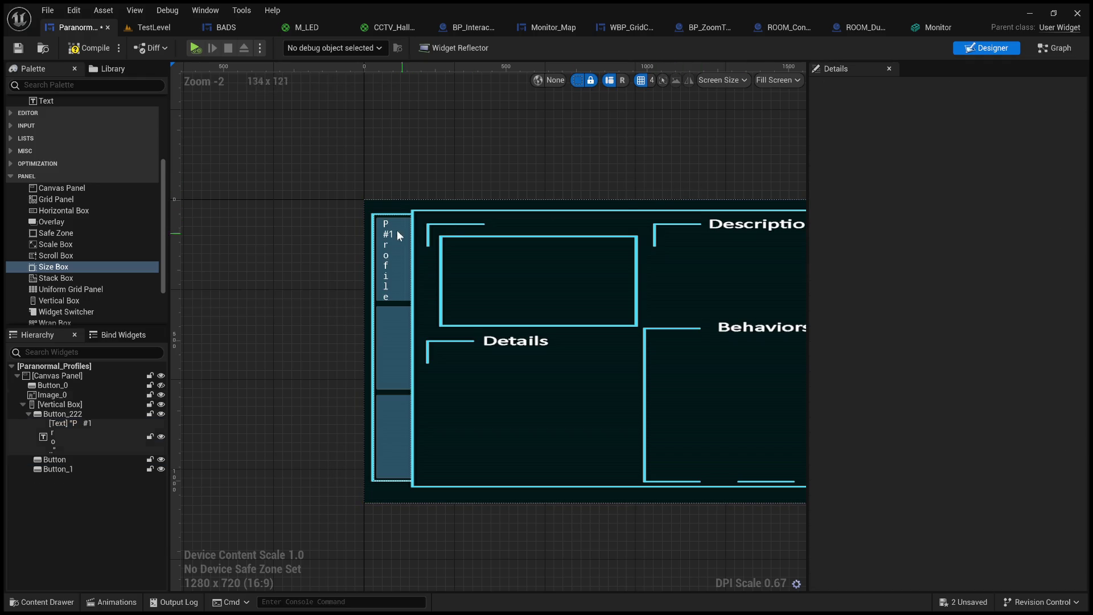
left_click(384, 239)
left_click(381, 235)
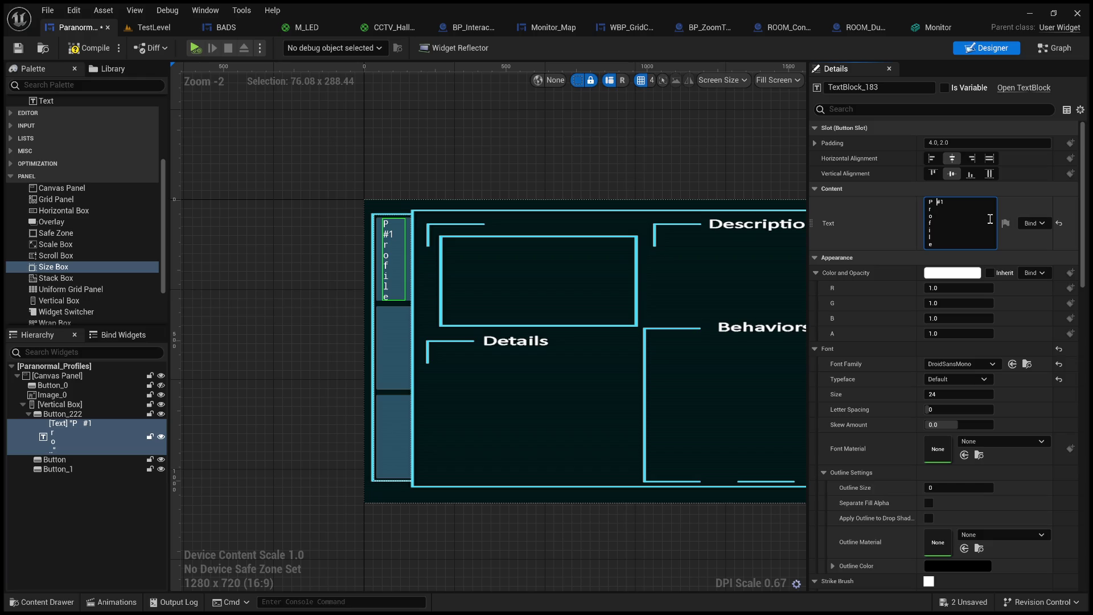
key("BackSpace")
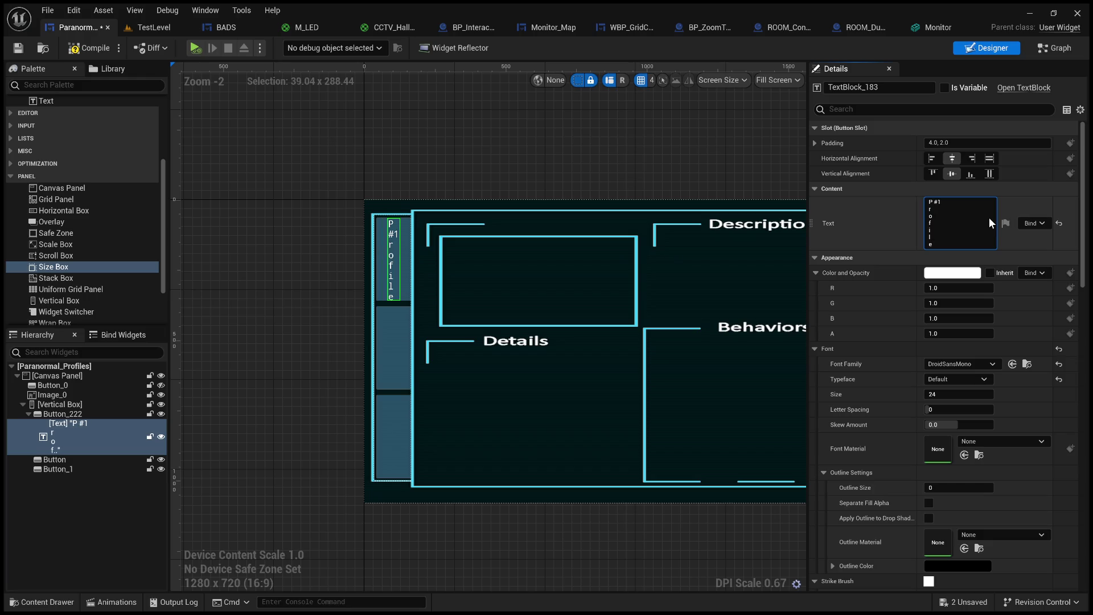
key("ctrl+a")
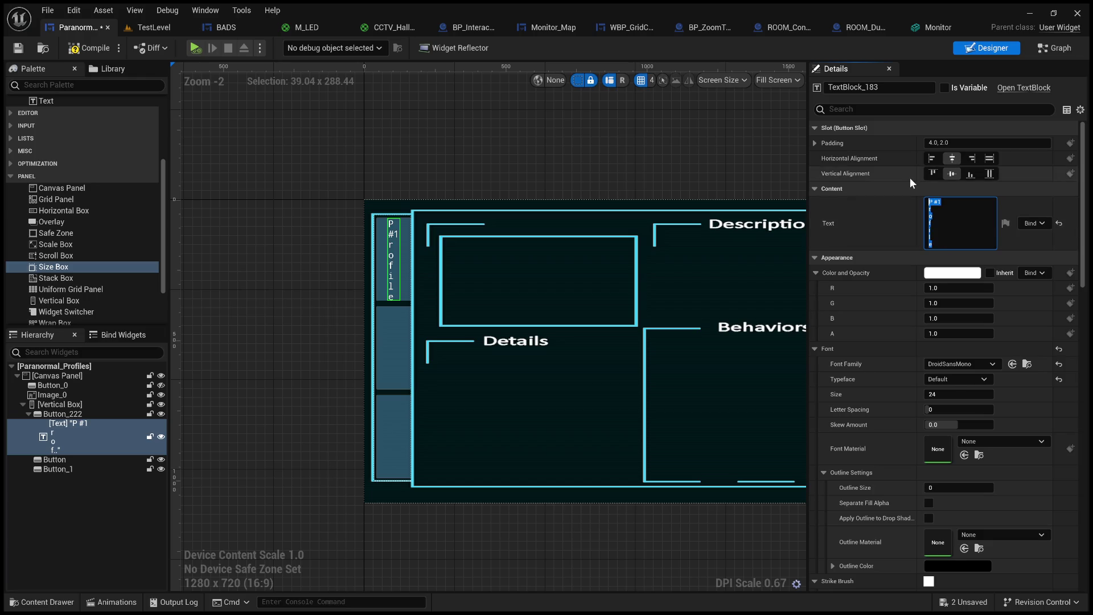
type("P")
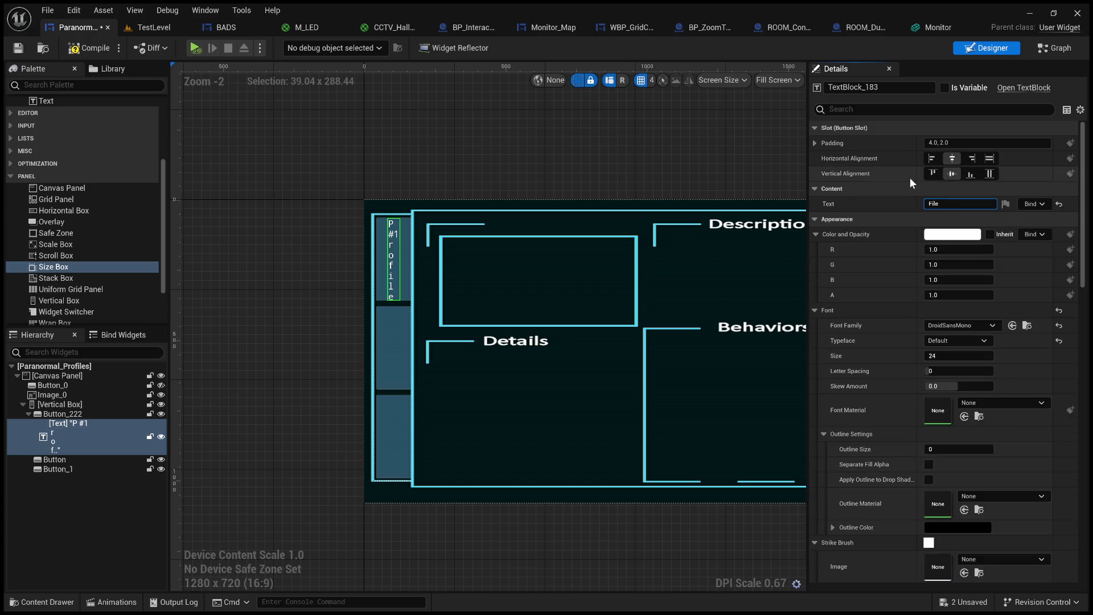
type("1")
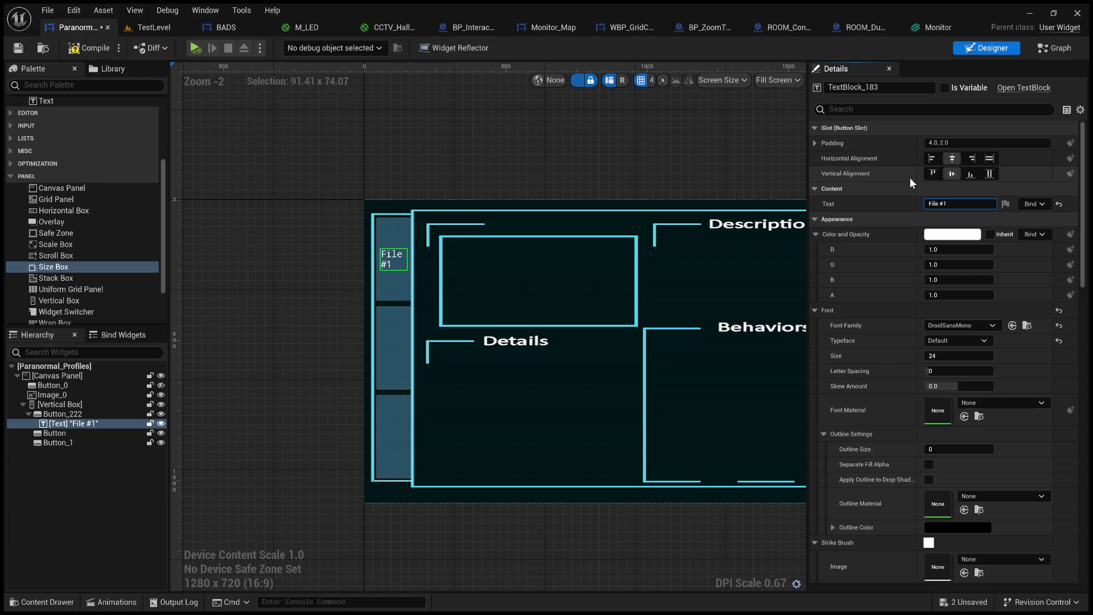
left_click(658, 192)
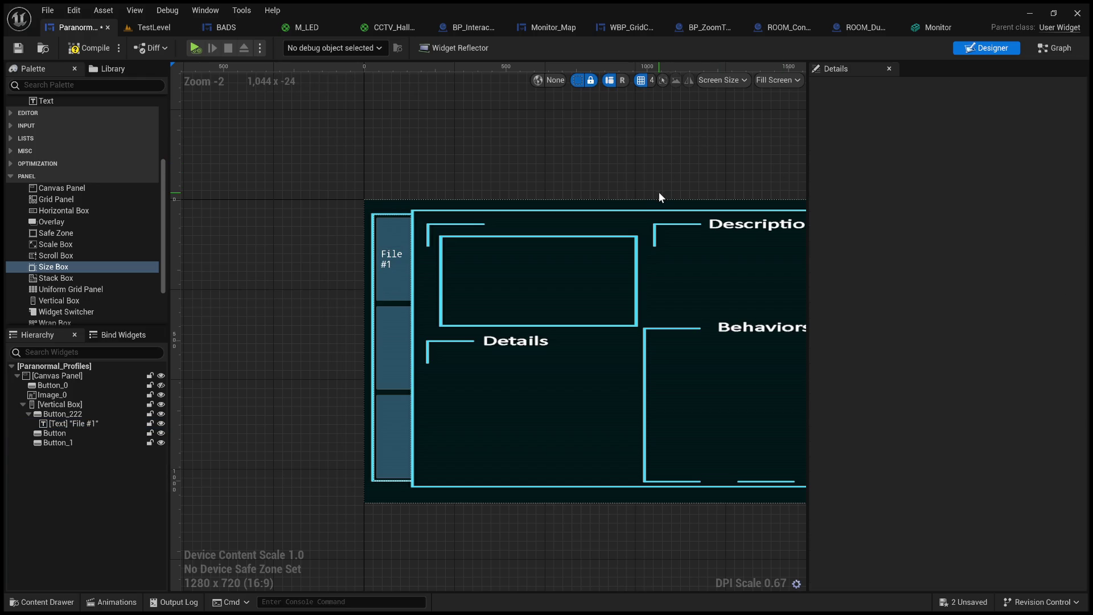
Centre-justify the two lines of the File #1 label.
left_click(388, 266)
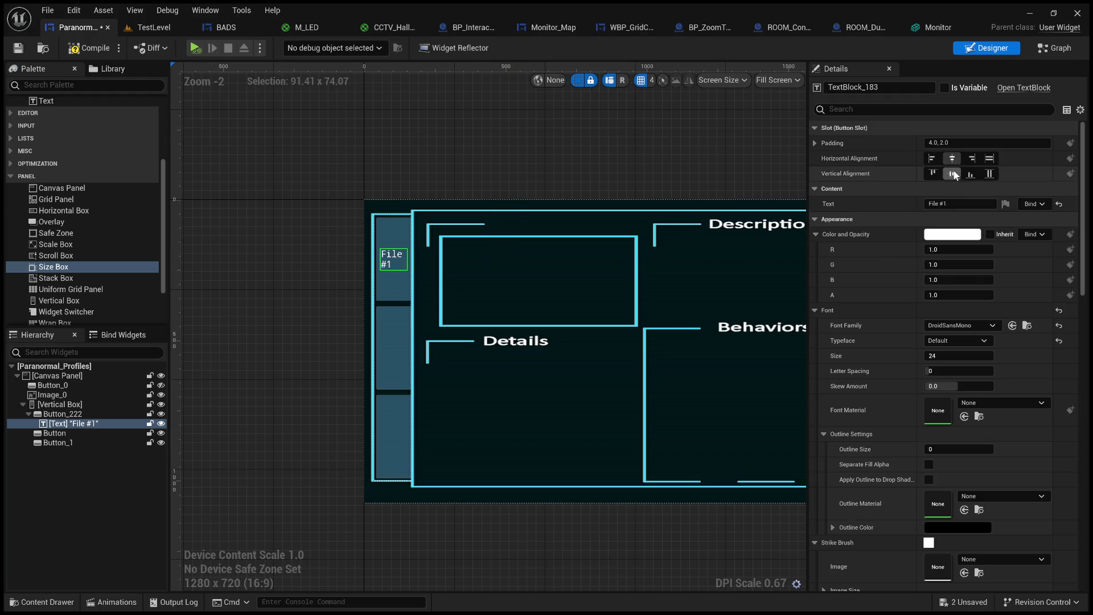
scroll(857, 337, "down", 6)
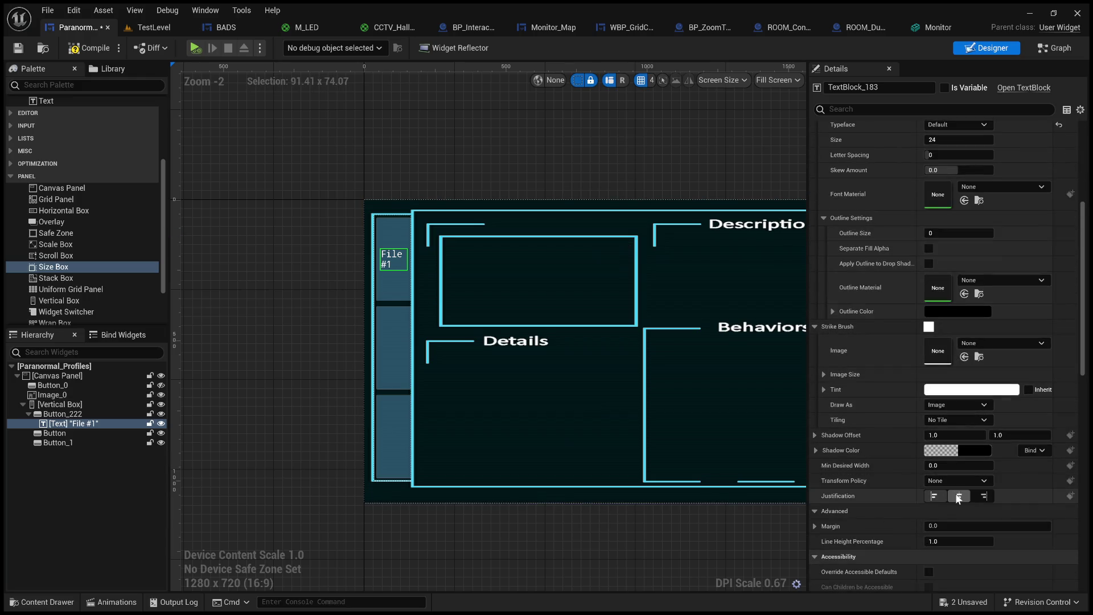
left_click(261, 385)
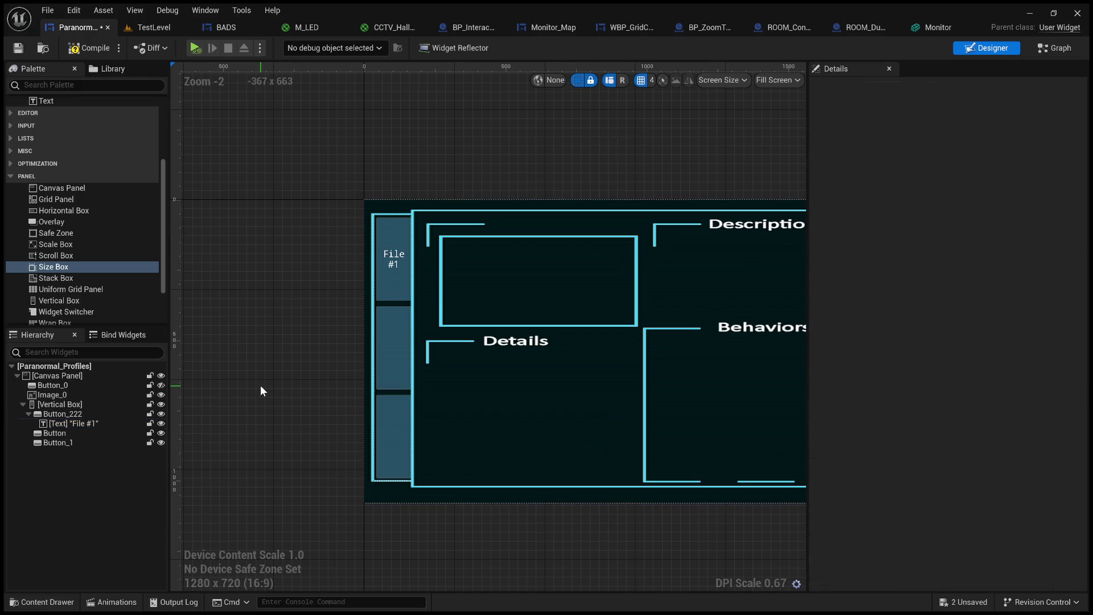
left_click(388, 267)
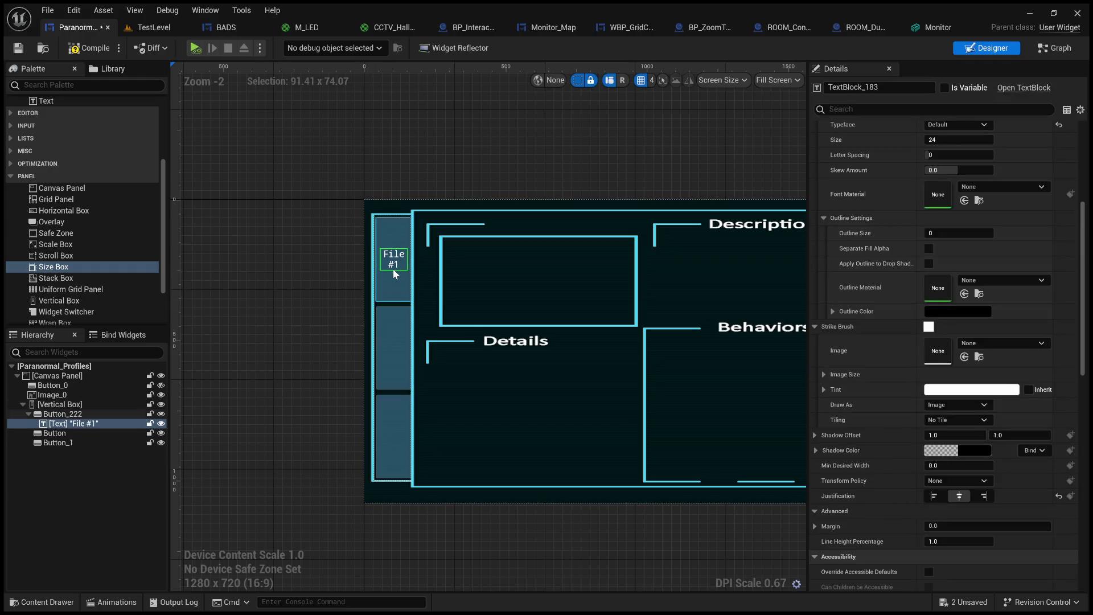
Copy the File #1 text block and paste it into the second and third buttons.
left_click(75, 424)
key("ctrl+c")
left_click(73, 435)
key("ctrl+v")
left_click(71, 452)
key("ctrl+v")
Change the second button's pasted label to 'File #2'.
left_click(394, 347)
scroll(956, 227, "up", 3)
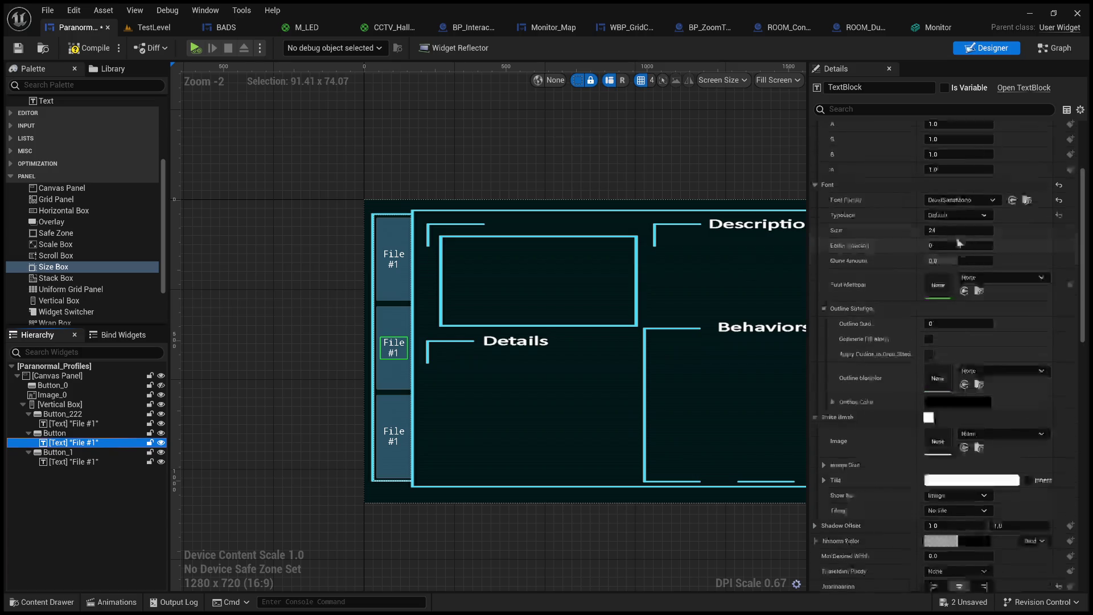
scroll(959, 244, "up", 3)
left_click(966, 204)
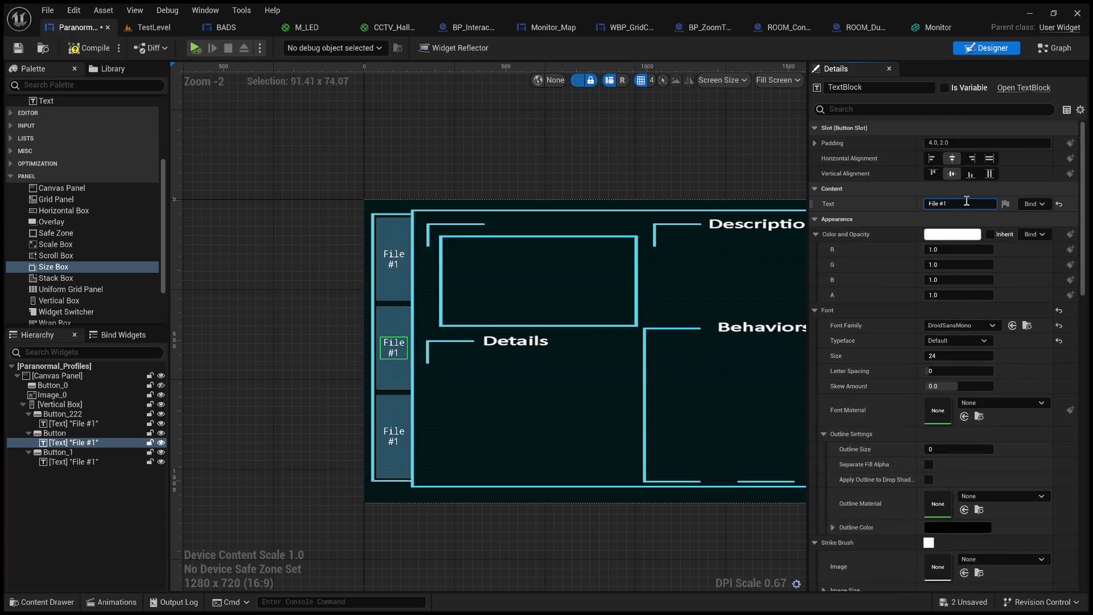
key("BackSpace")
type("2")
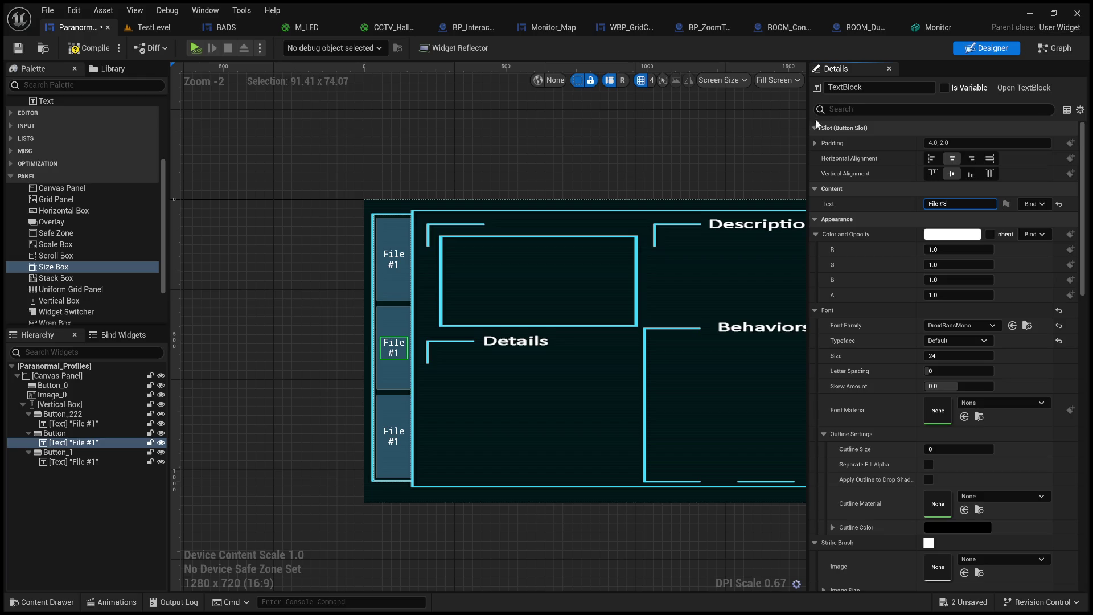
left_click(797, 132)
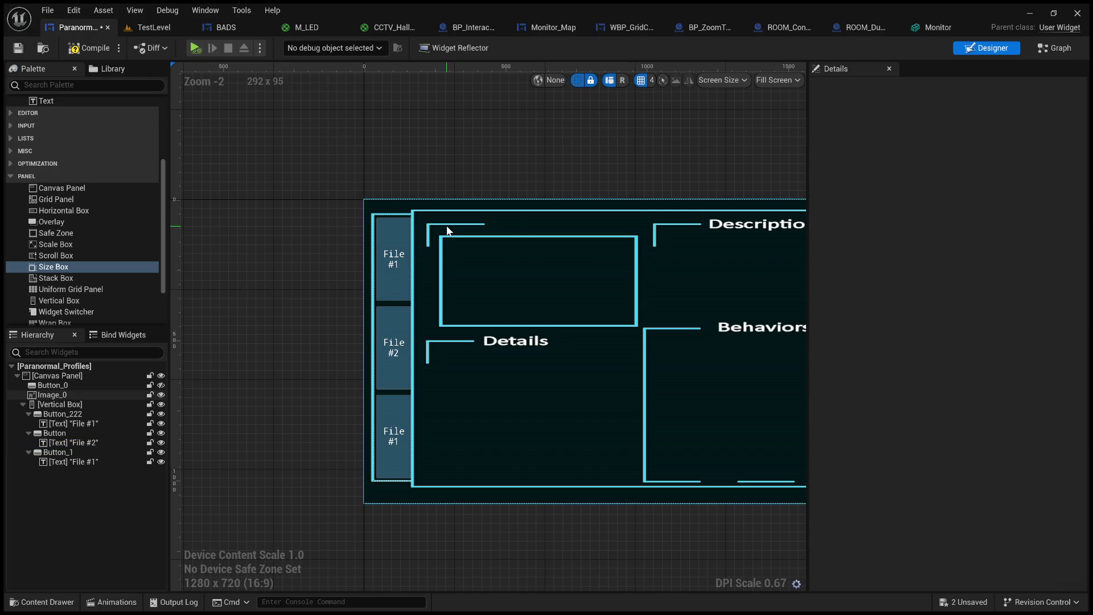
Change the third button's label to 'File #3' and compile the widget.
left_click(105, 462)
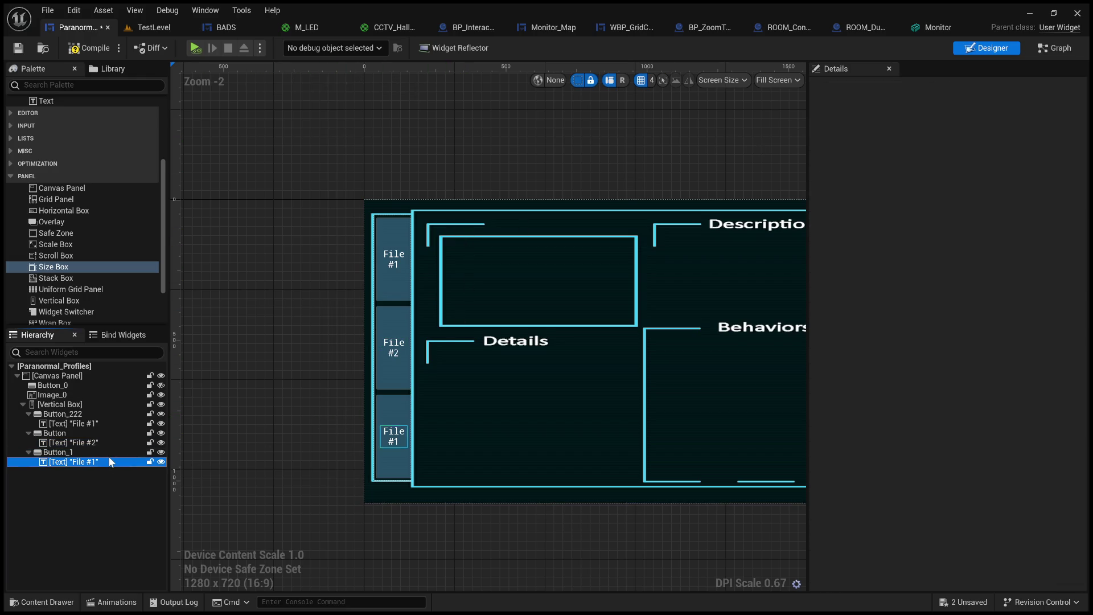
left_click(966, 204)
key("BackSpace")
type("3")
left_click(617, 147)
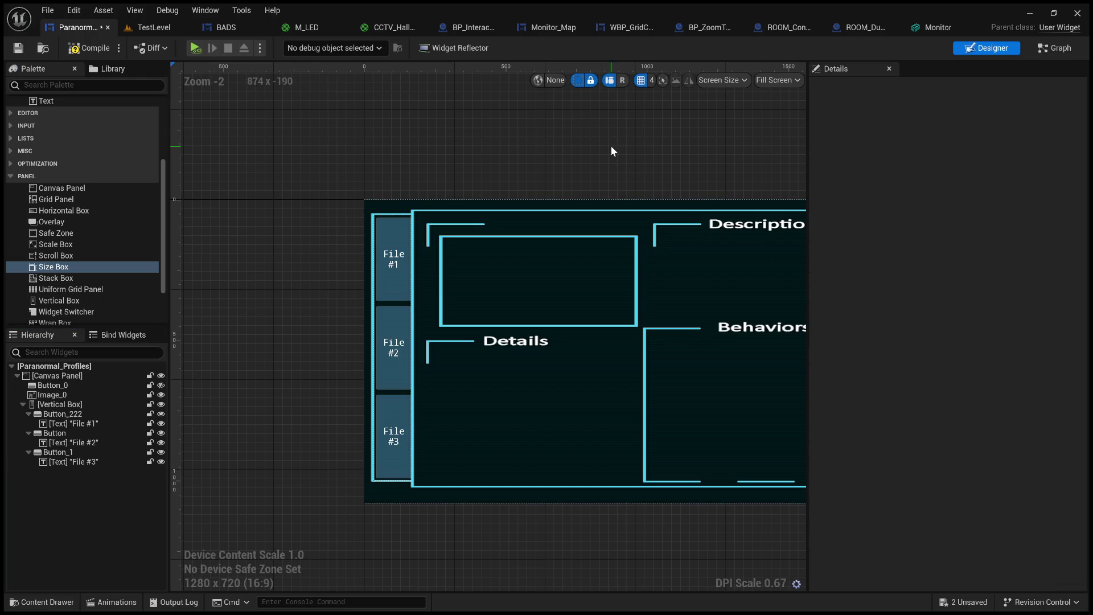
left_click(89, 52)
Save the widget and change the top button's label back to 'Profile #1'.
left_click(22, 47)
scroll(330, 163, "down", 1)
mouse_move(442, 149)
left_mouse_down()
mouse_move(225, 137)
mouse_move(417, 154)
left_mouse_up()
scroll(398, 152, "down", 2)
scroll(383, 136, "up", 1)
scroll(381, 144, "up", 2)
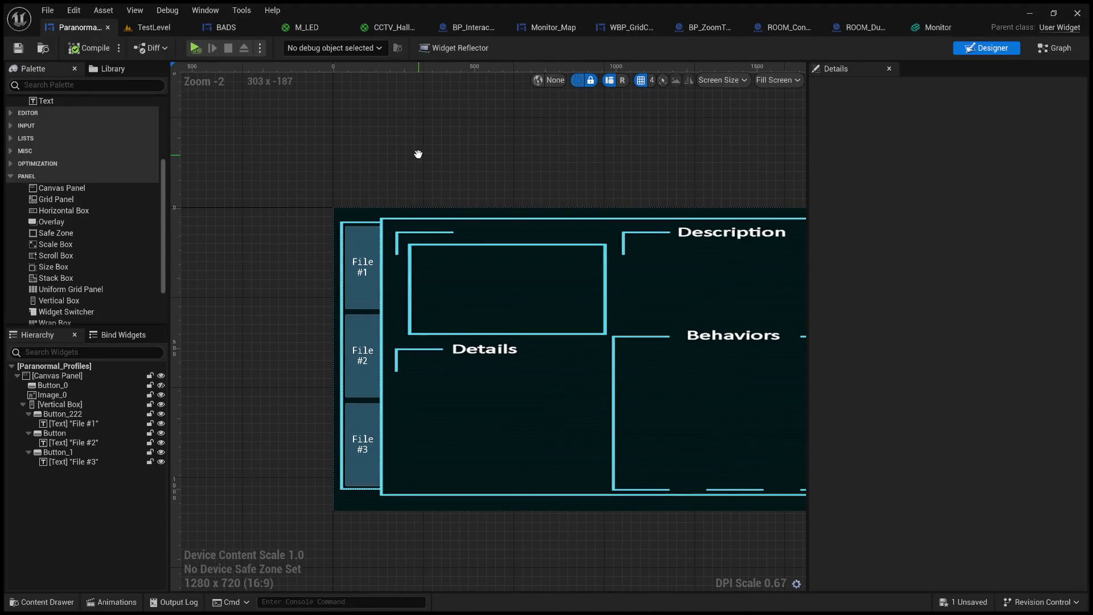
left_click(369, 263)
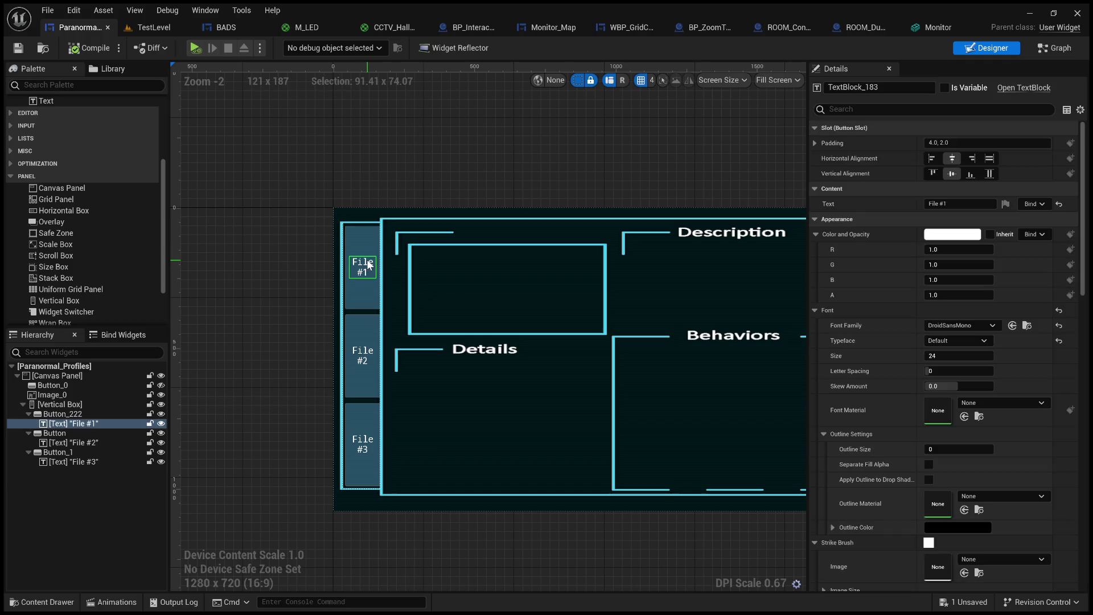
scroll(369, 264, "up", 3)
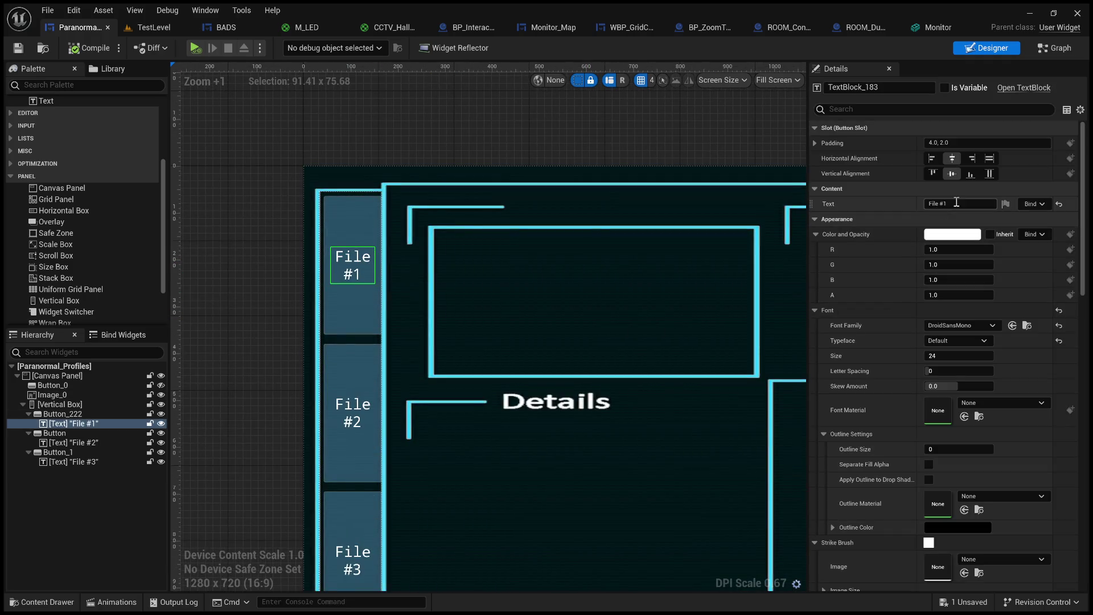
left_click(929, 205)
type("Prof")
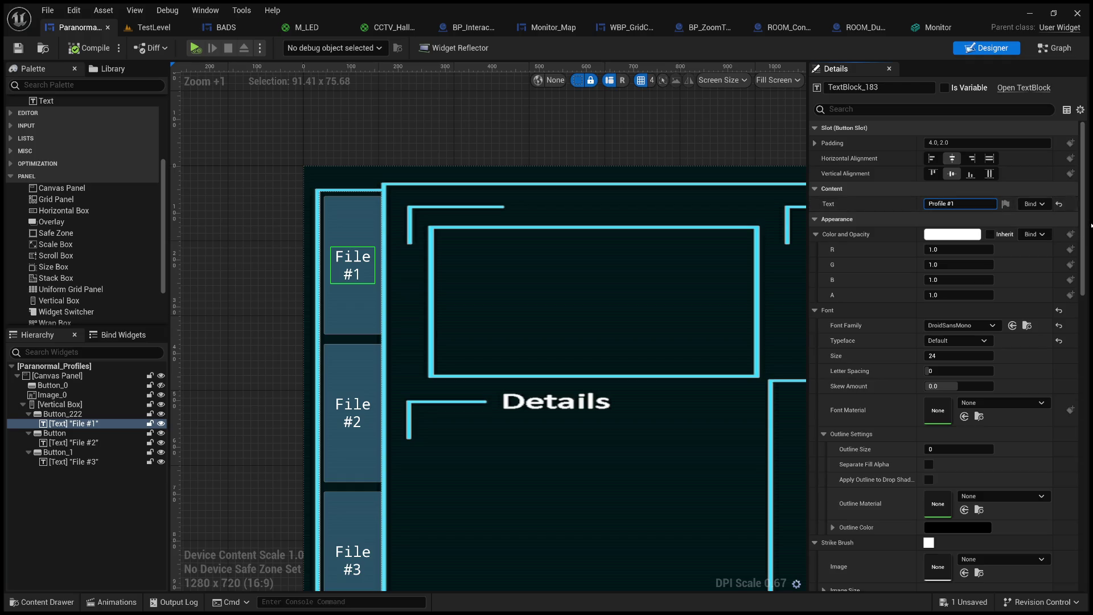
left_click(603, 151)
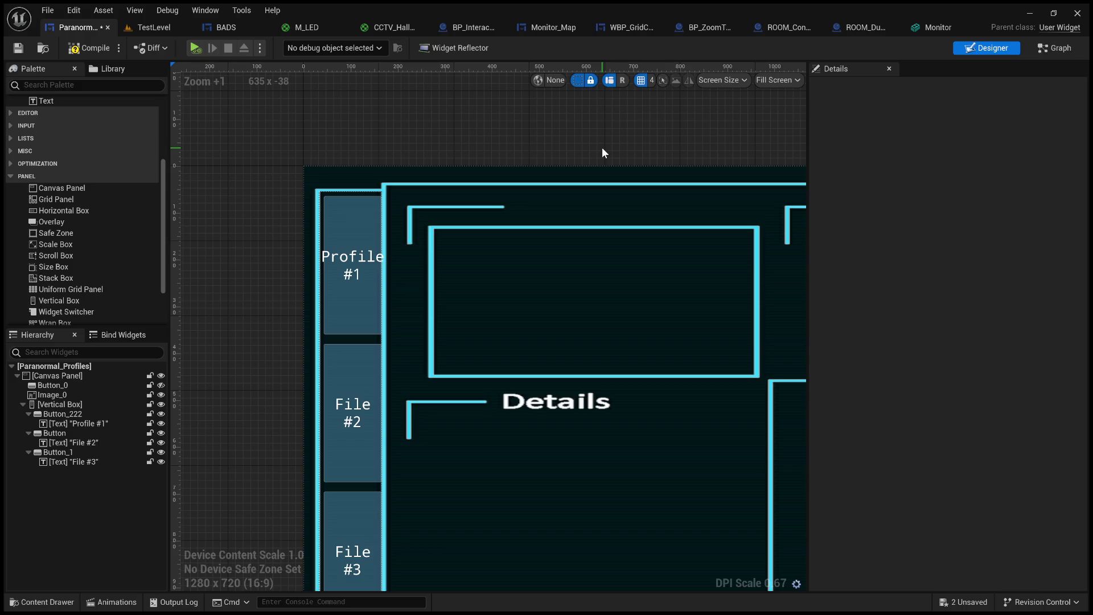
Set the Profile #1 label's font size to 18.
left_click(346, 262)
scroll(373, 296, "down", 4)
scroll(367, 300, "up", 5)
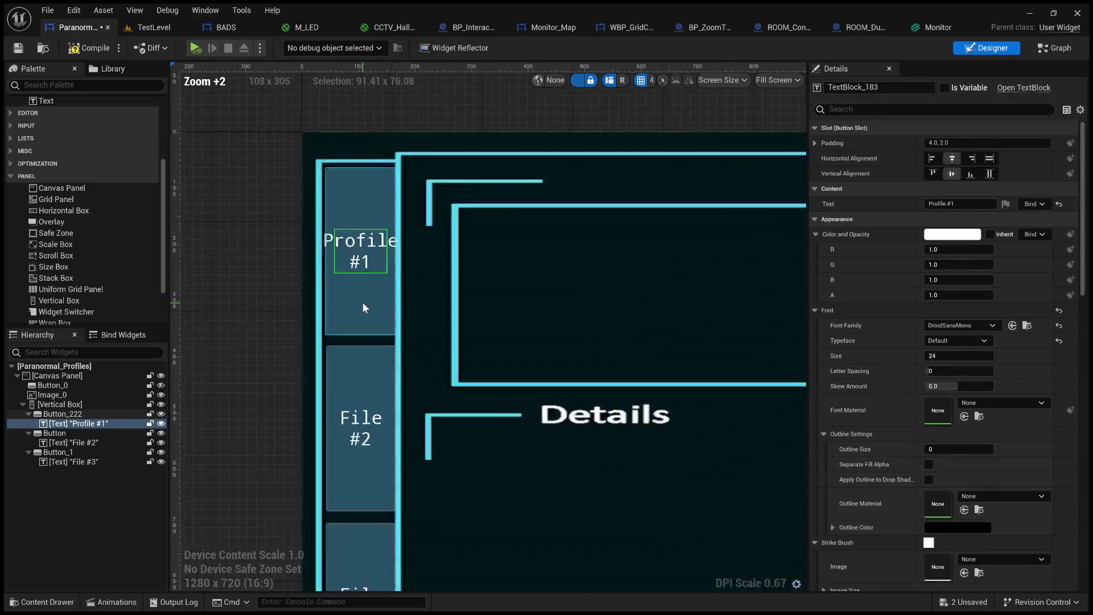
scroll(362, 302, "up", 1)
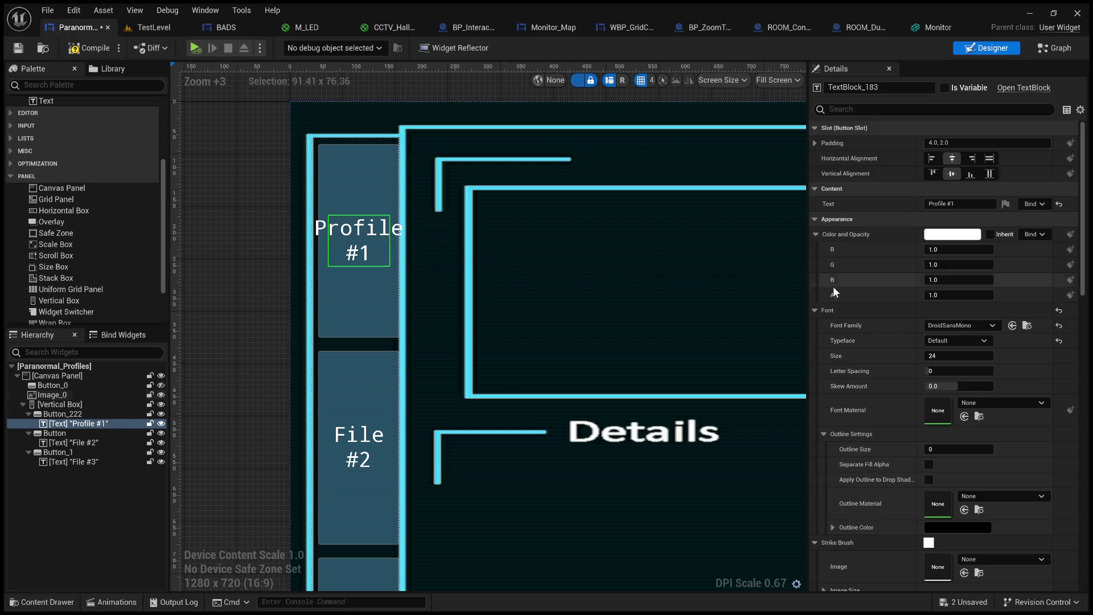
left_click(954, 354)
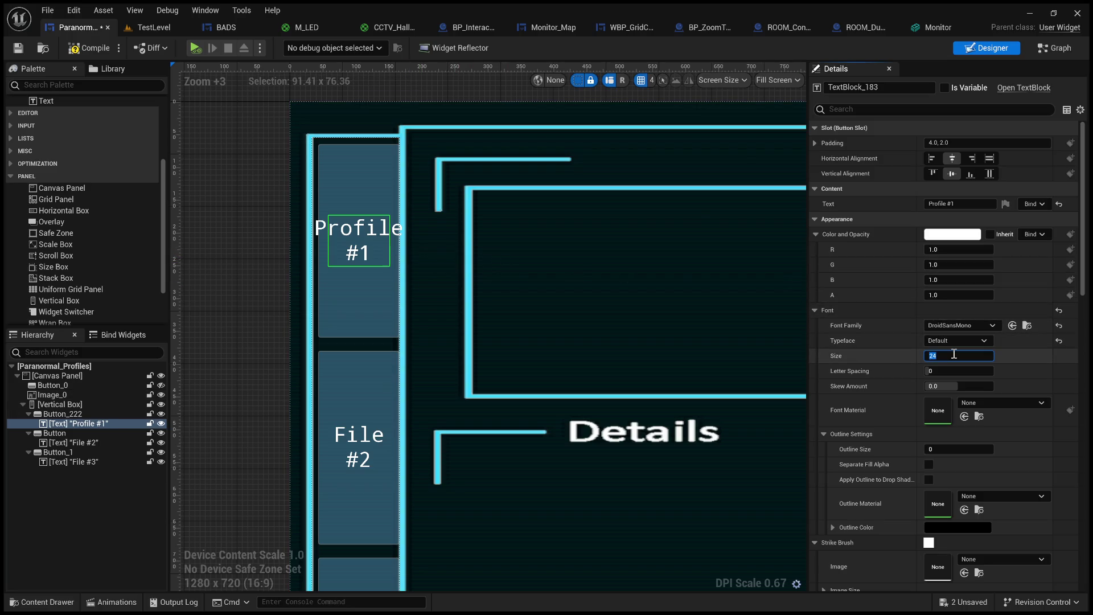
type("18")
key("Return")
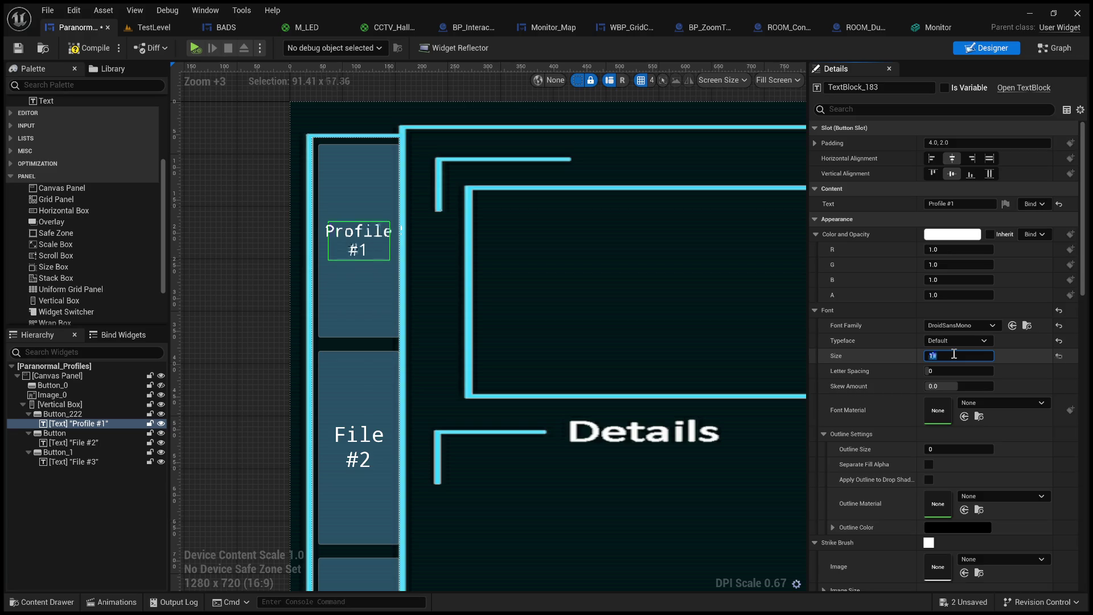
Compile and save the profiles widget, then bring up the TestLevel editor.
left_click(227, 284)
scroll(226, 283, "down", 3)
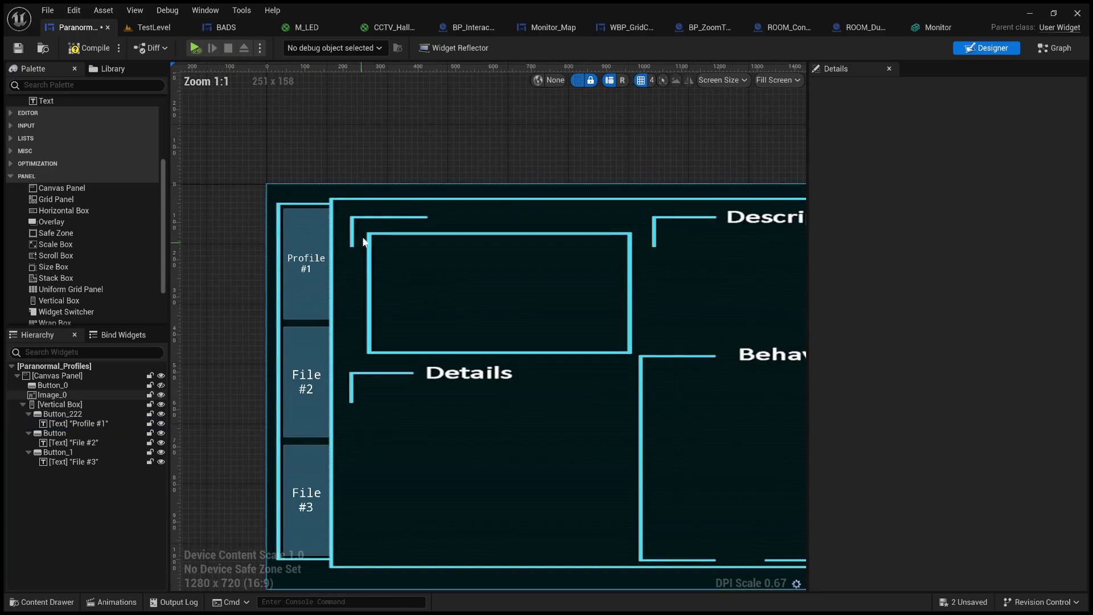
left_click(78, 50)
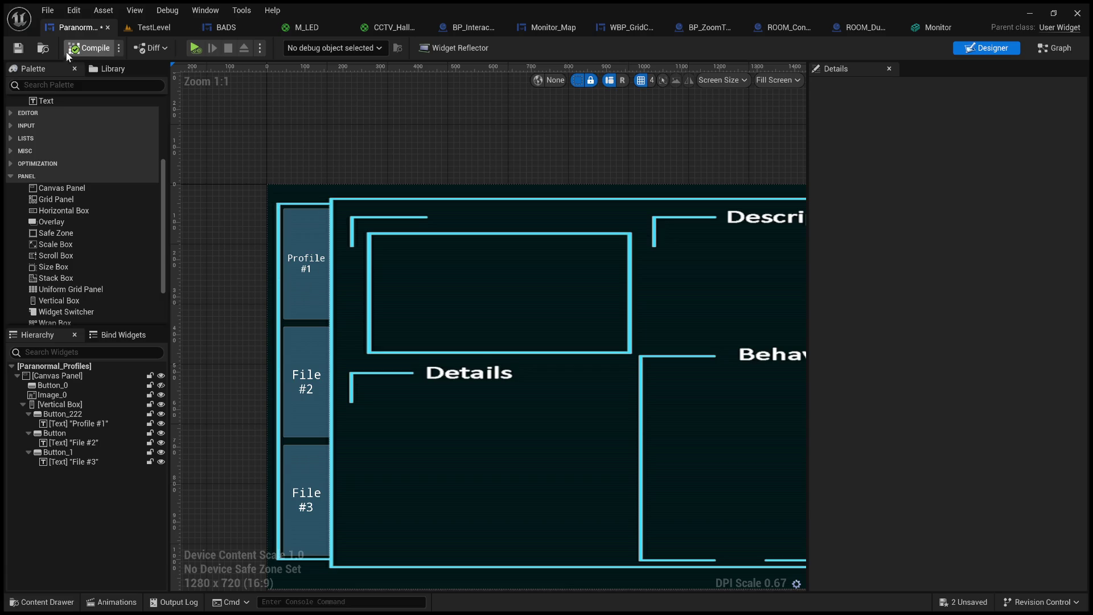
left_click(24, 47)
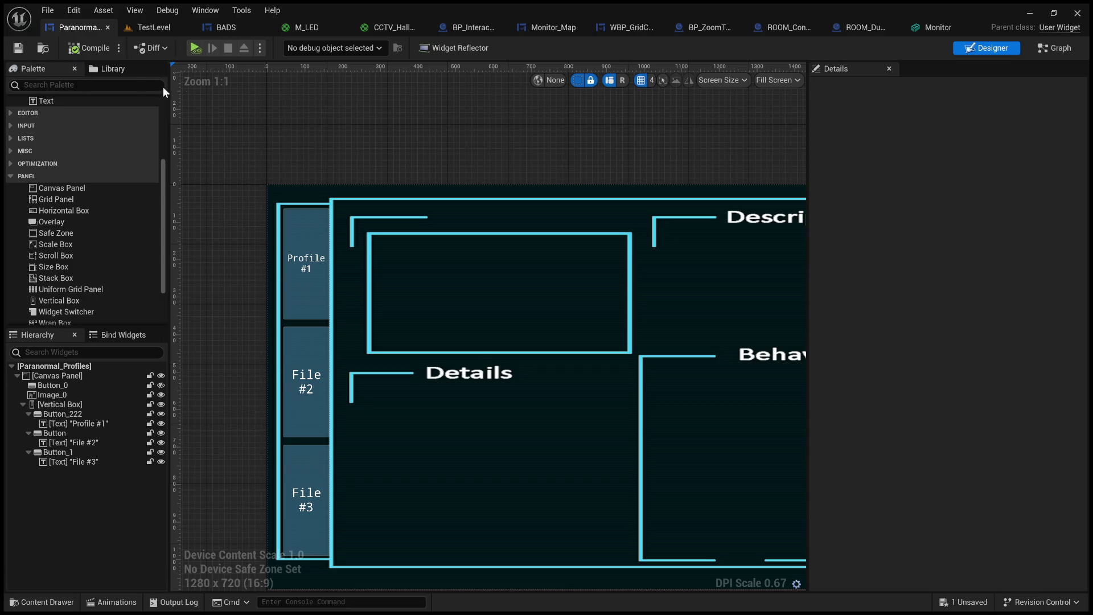
left_click(227, 32)
left_click(159, 28)
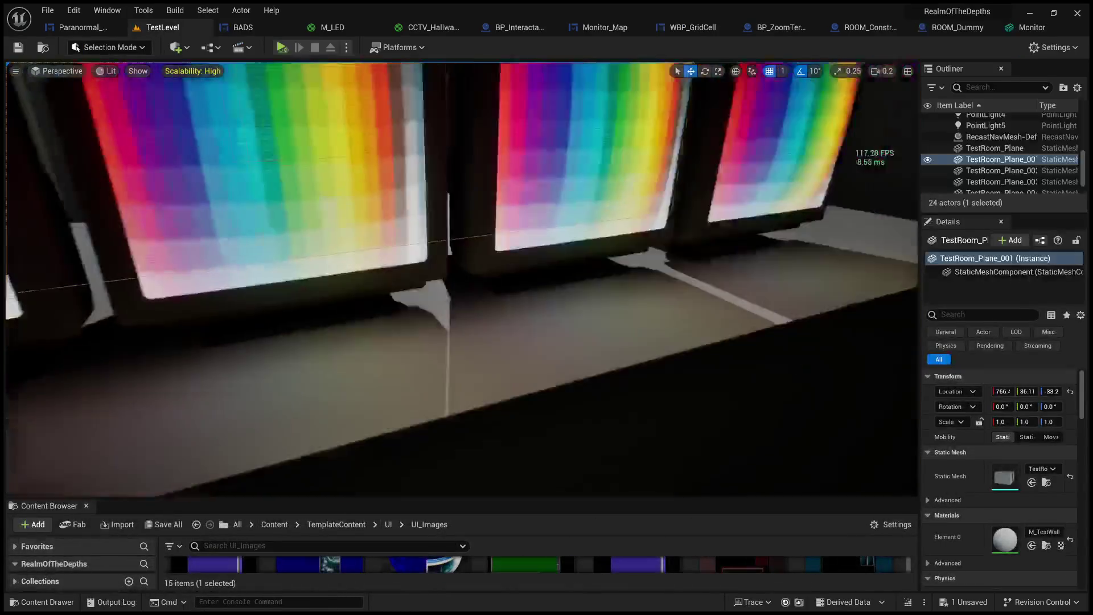
Play TestLevel, zoom onto the blue profiles monitor to check its side-column labels, then stop.
left_click_drag(365, 170, 361, 78)
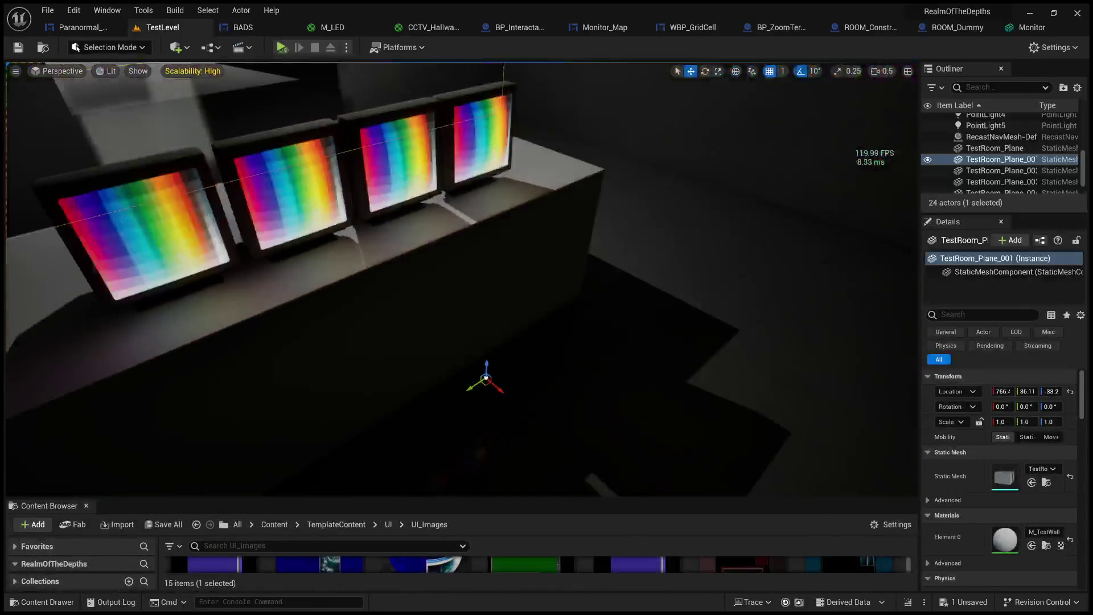
key("alt+p")
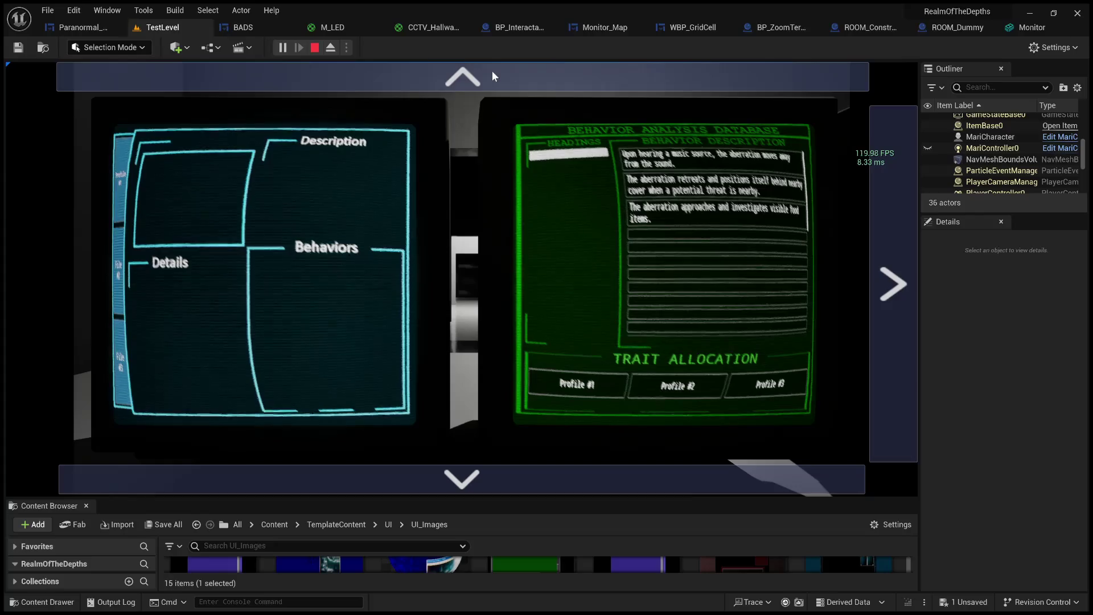
left_click(493, 75)
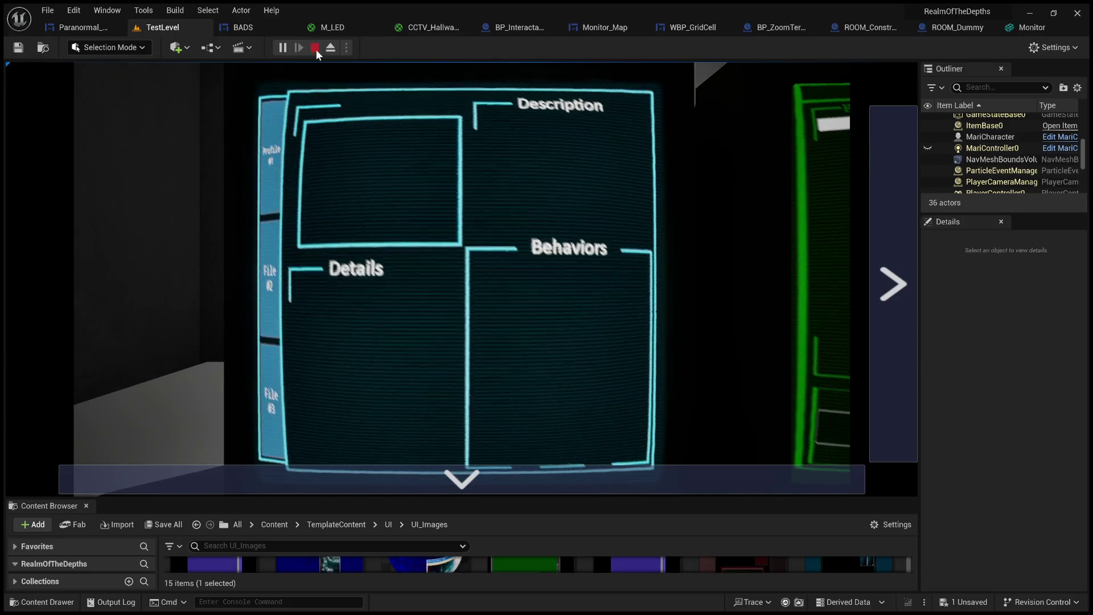
left_click(315, 48)
In Paranormal_Profiles, change the top label from 'Profile #1' to 'File #1'.
left_click(251, 30)
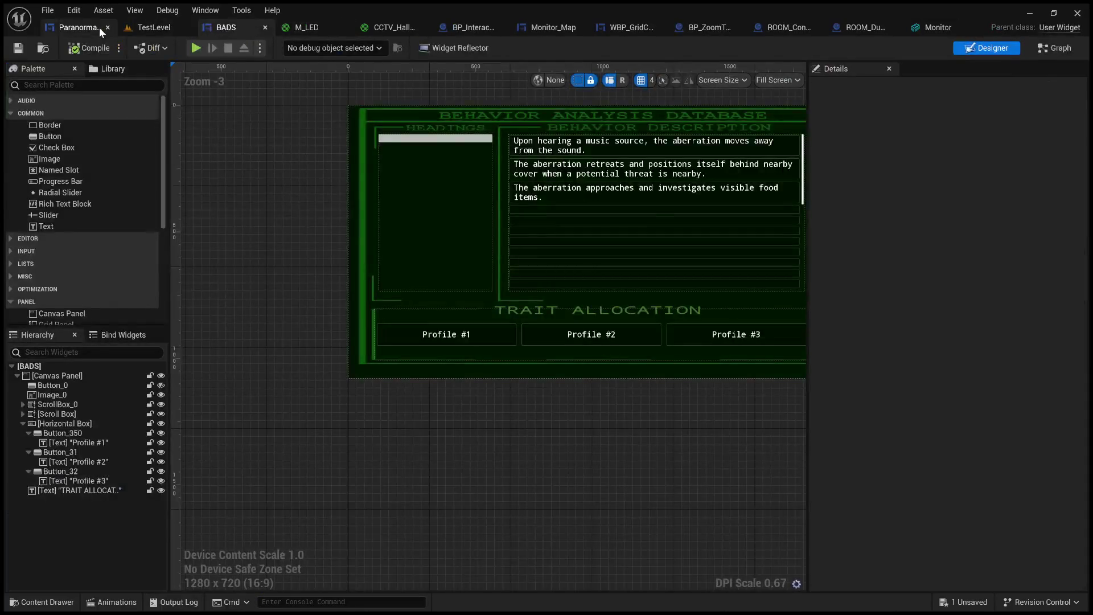
left_click(99, 27)
left_click(300, 279)
double_click(934, 203)
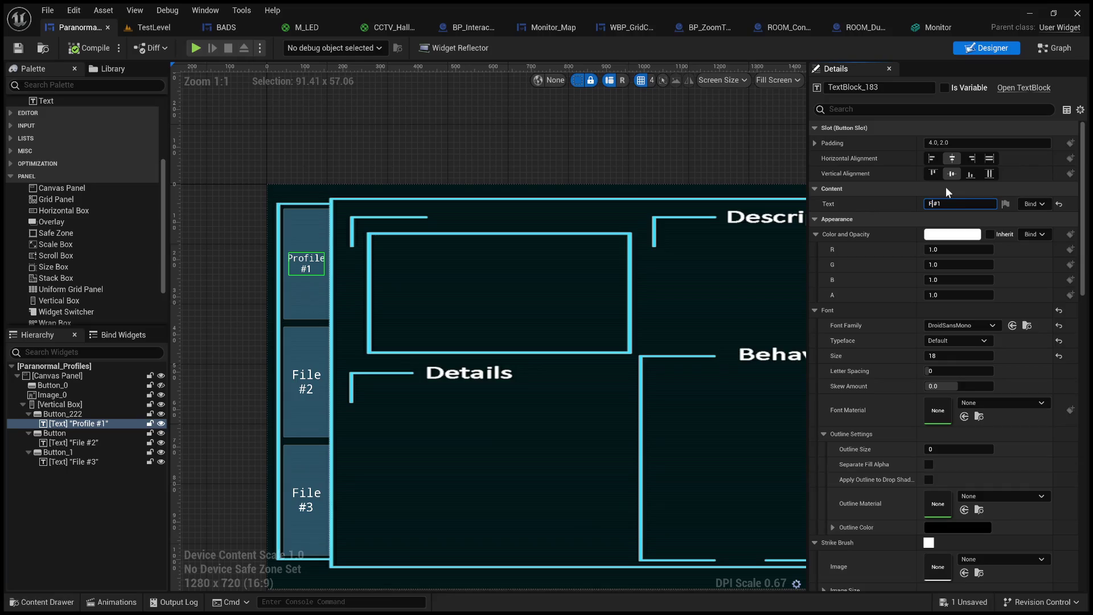
type("ile")
left_click(506, 164)
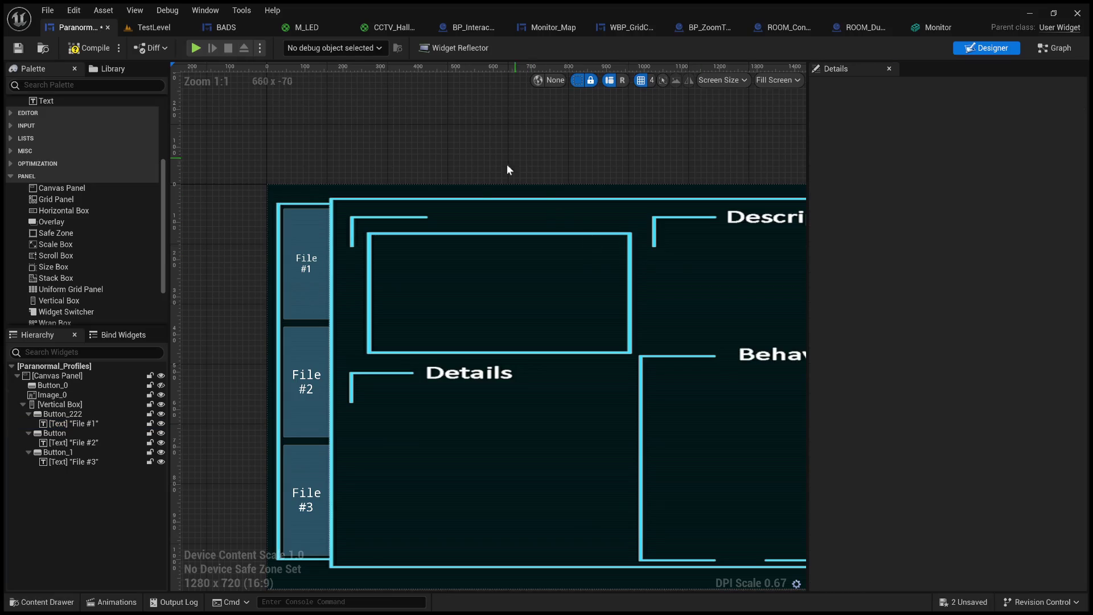
Select all three File buttons together and change a shared setting in Details.
left_click(317, 297)
left_click(55, 433, "ctrl")
left_click(76, 453, "ctrl")
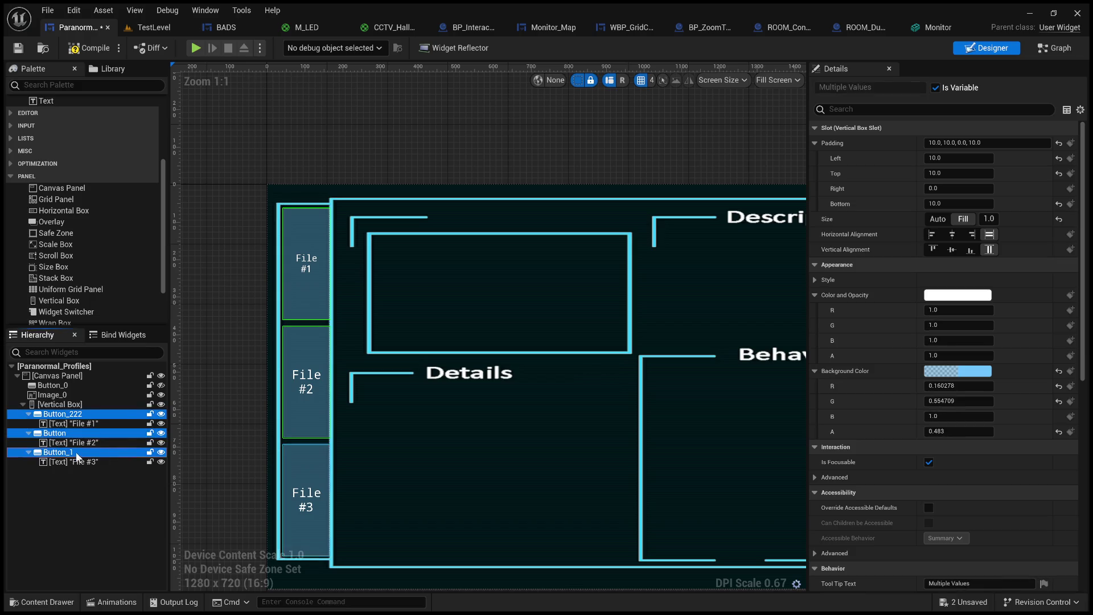
left_click(953, 371)
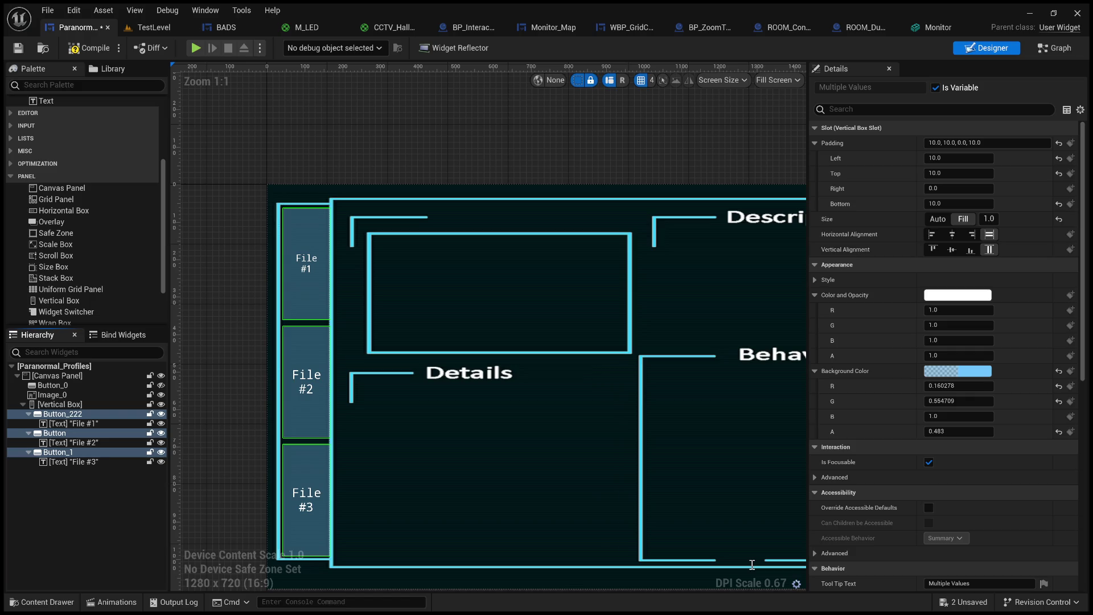
left_click(404, 165)
Compile and save the Paranormal_Profiles widget, then reposition the layout view.
left_click(92, 49)
left_click(14, 50)
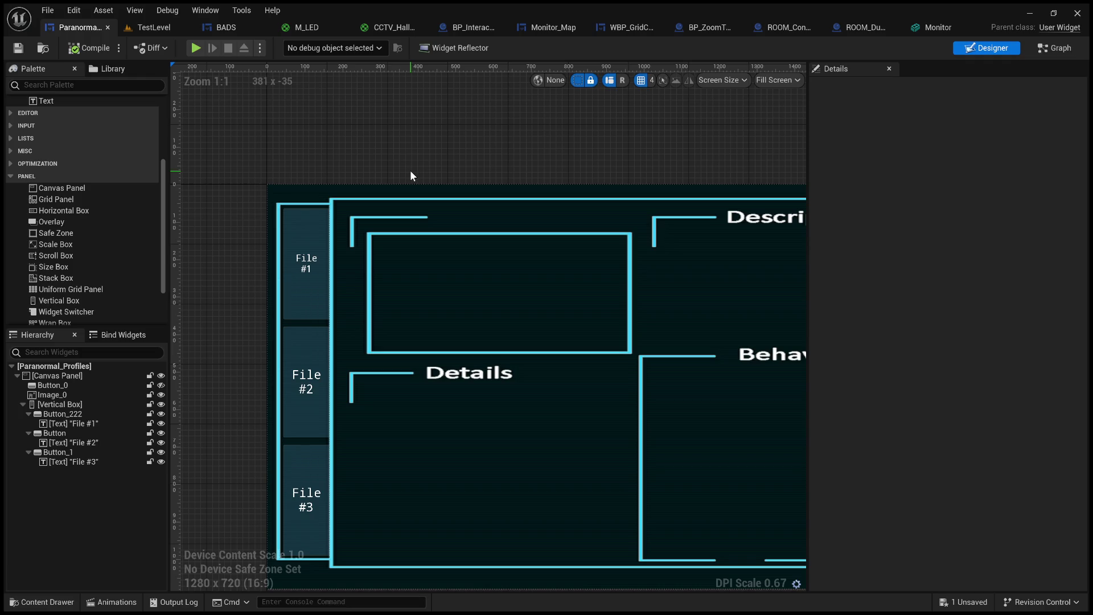
scroll(408, 163, "down", 2)
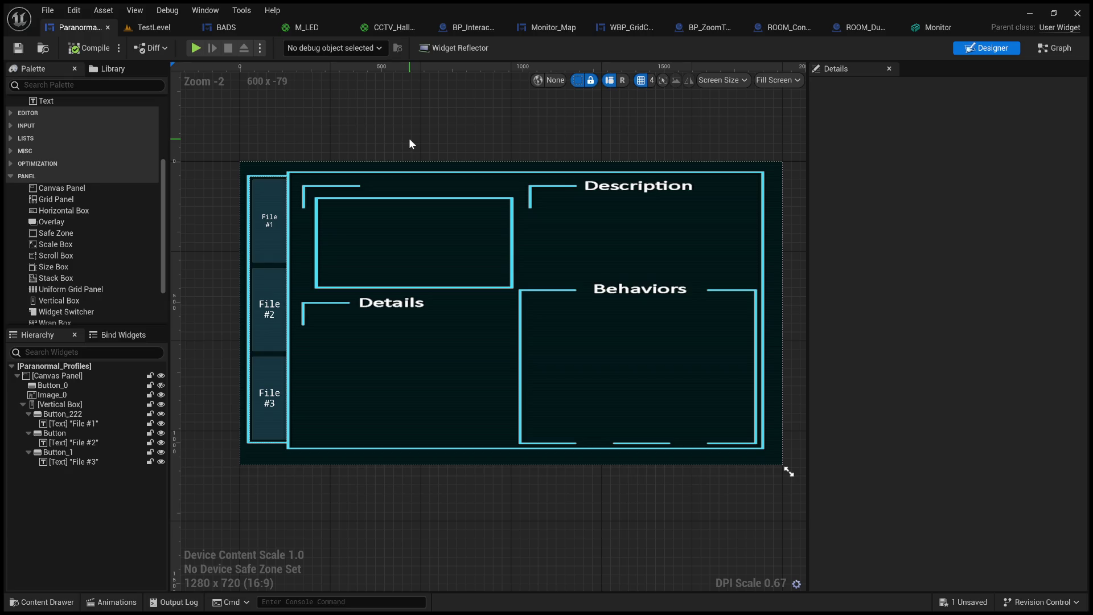
mouse_move(473, 166)
left_mouse_down()
mouse_move(466, 132)
mouse_move(484, 138)
left_mouse_up()
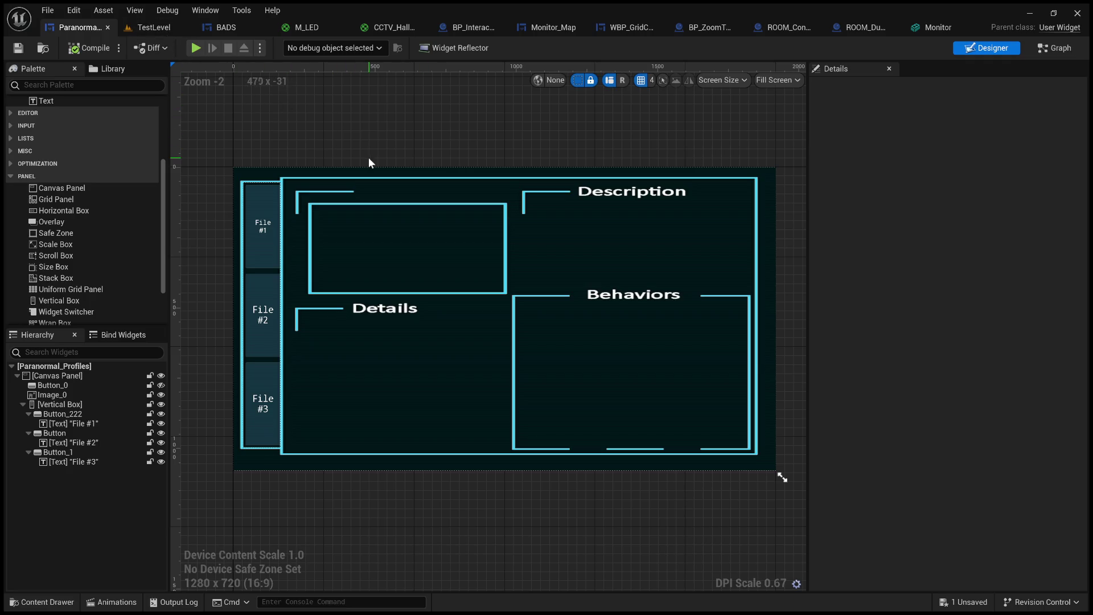
left_click_drag(366, 164, 341, 142)
left_click_drag(231, 28, 164, 29)
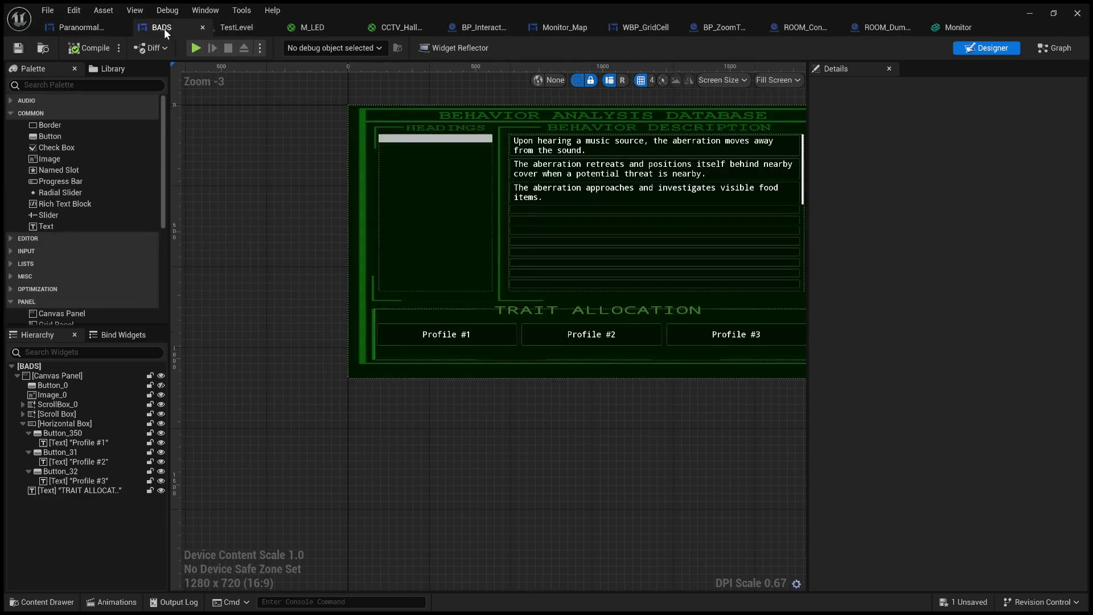
left_click_drag(264, 186, 218, 221)
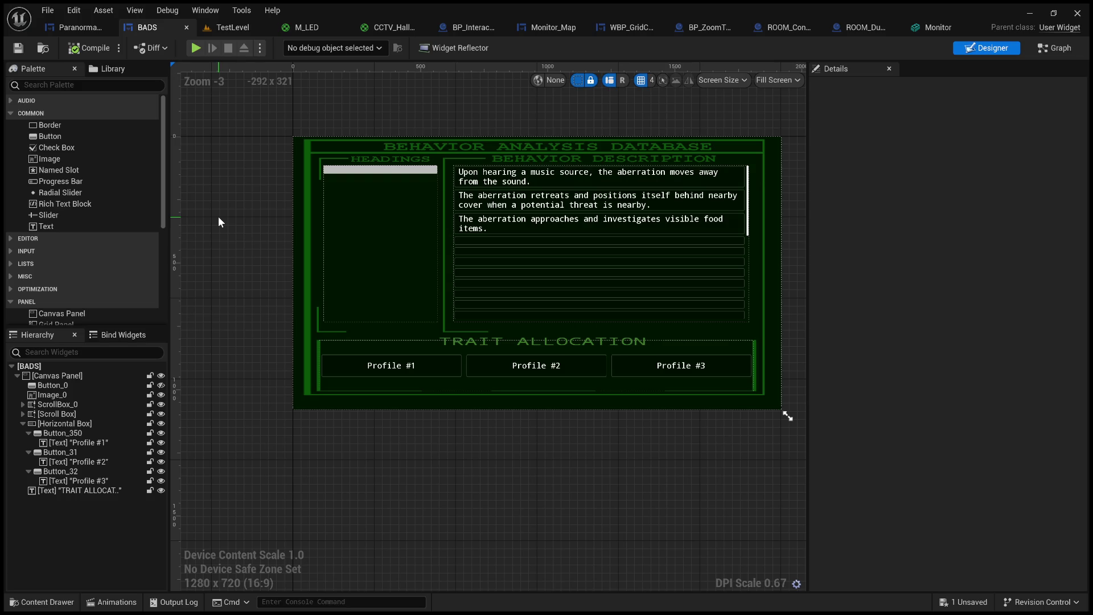
left_click_drag(276, 268, 247, 273)
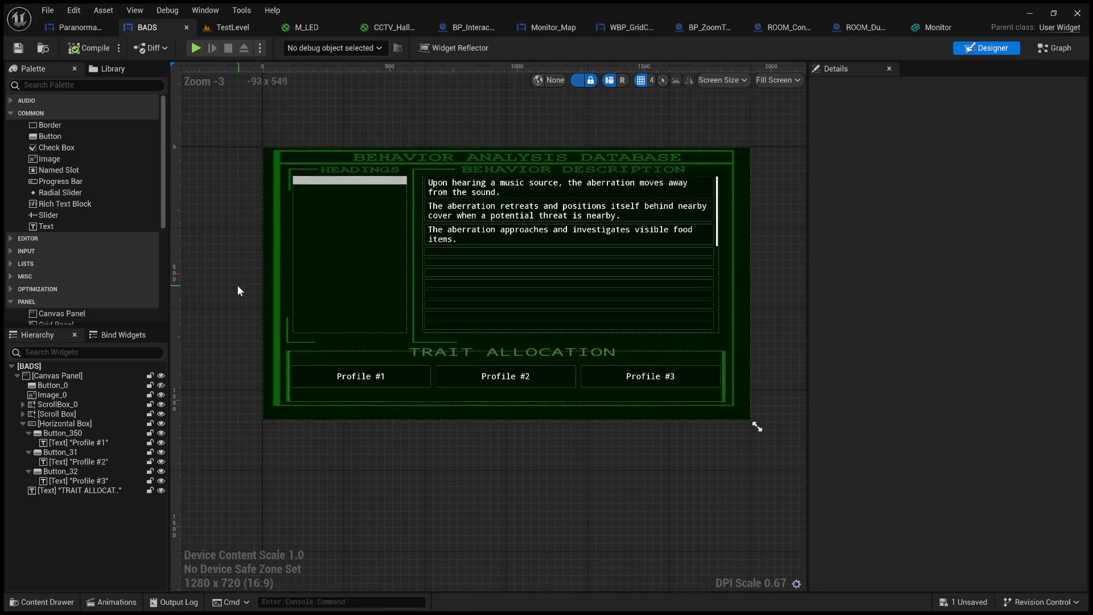
scroll(238, 290, "up", 2)
left_click(523, 232)
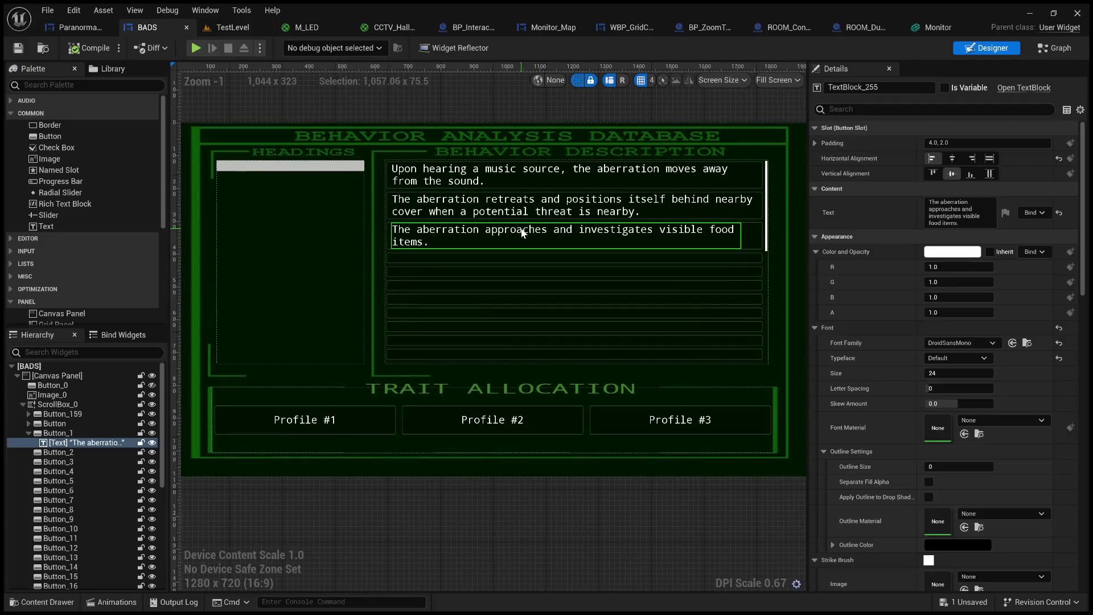
left_click(317, 425)
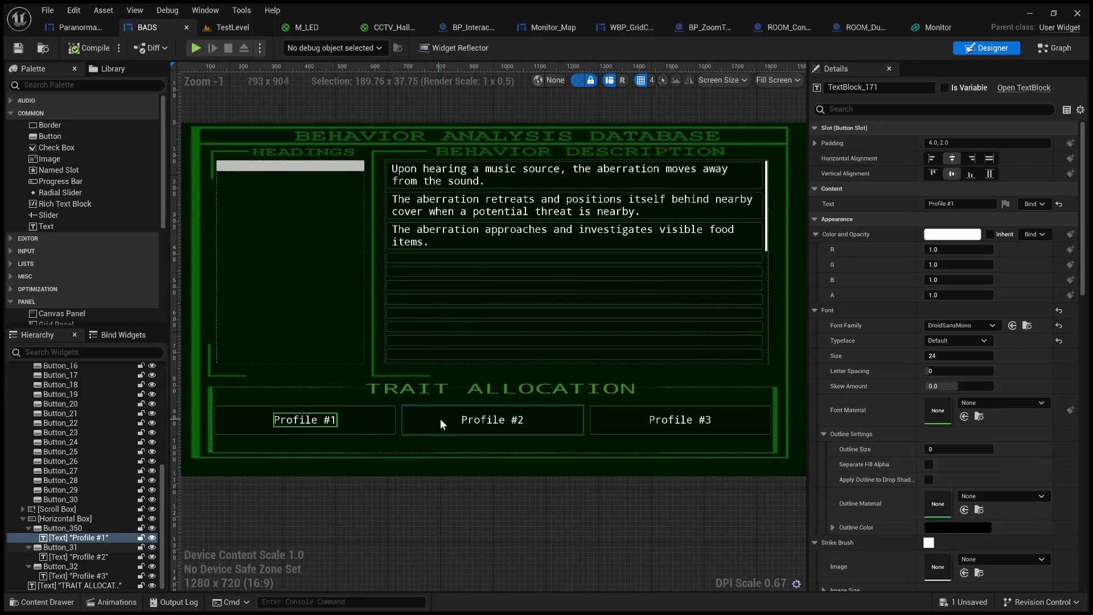
left_click(90, 27)
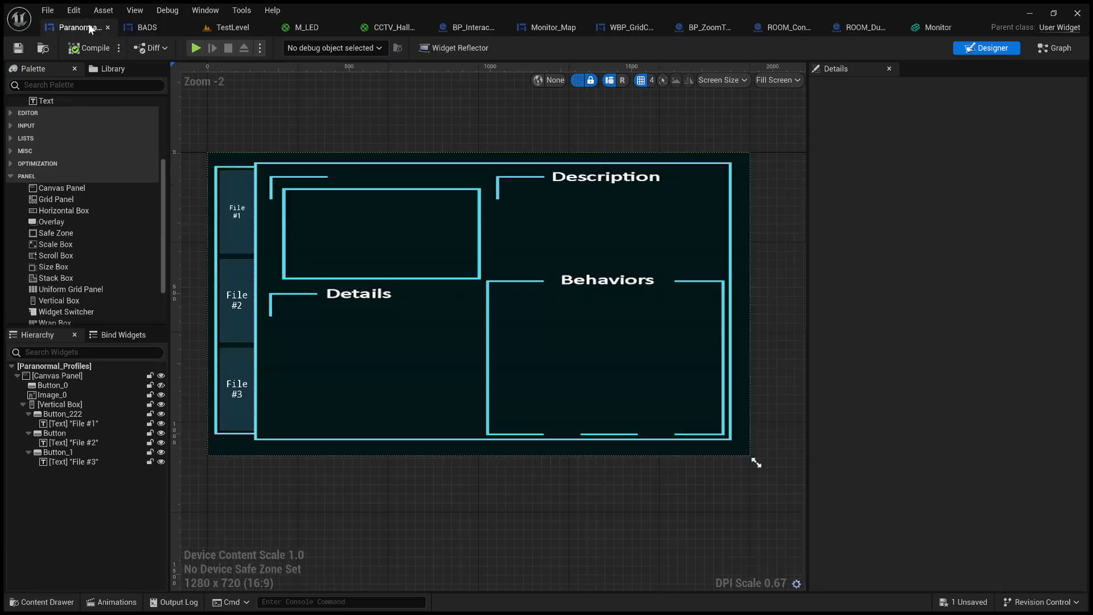
left_click(243, 296)
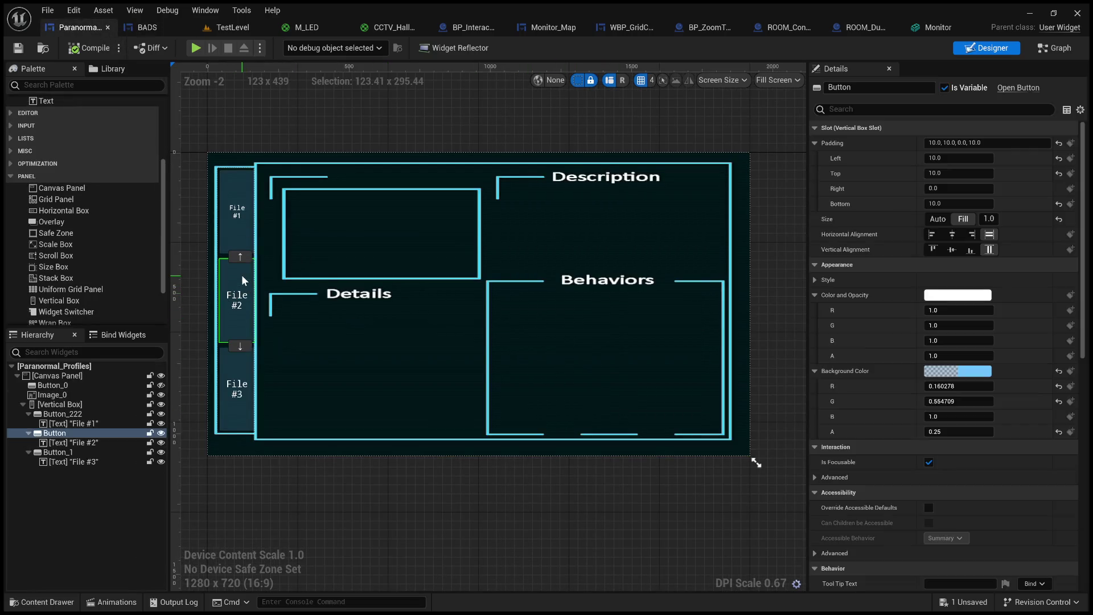
left_click(248, 374)
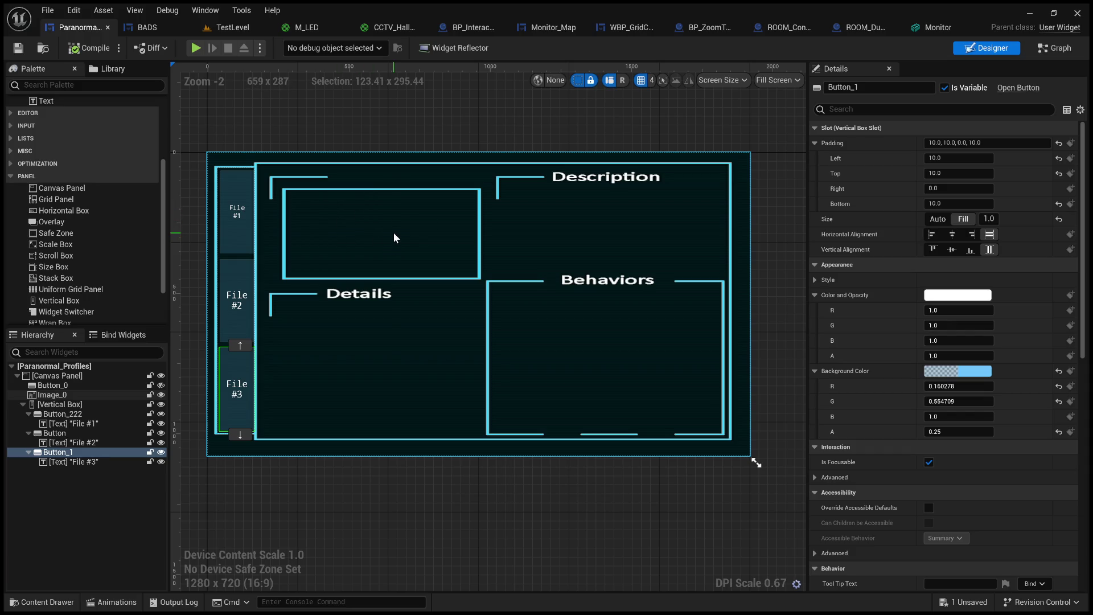
left_click(242, 233)
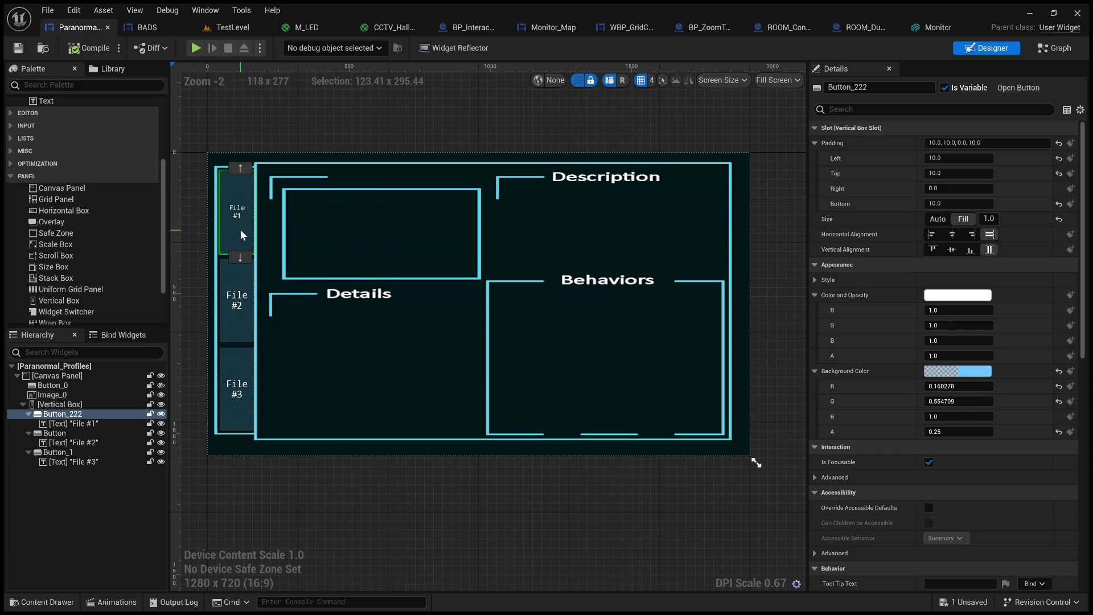
left_click(242, 275)
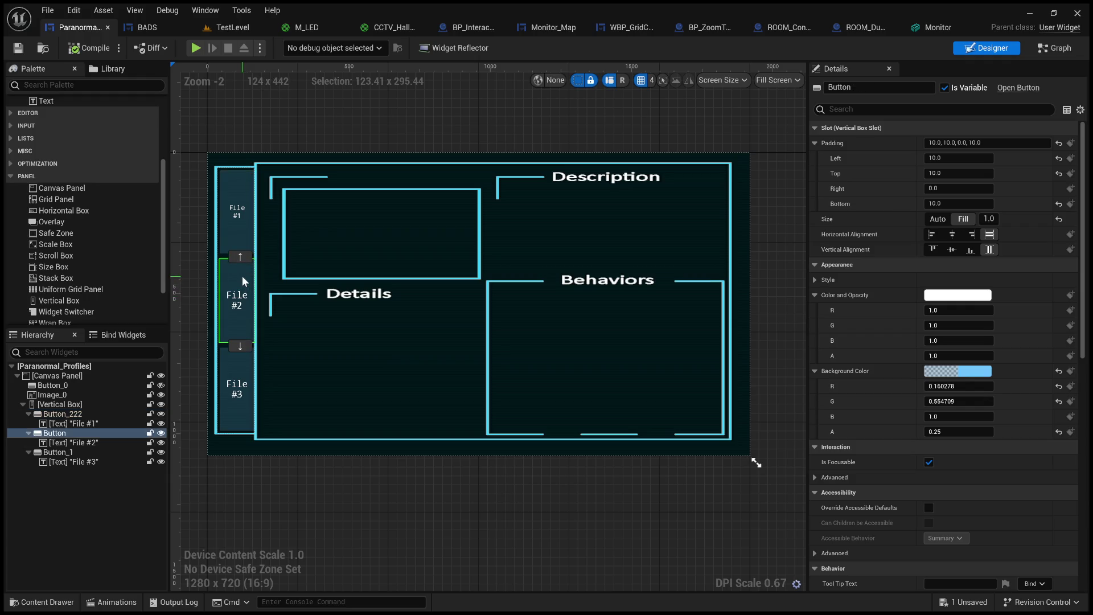
left_click(241, 364)
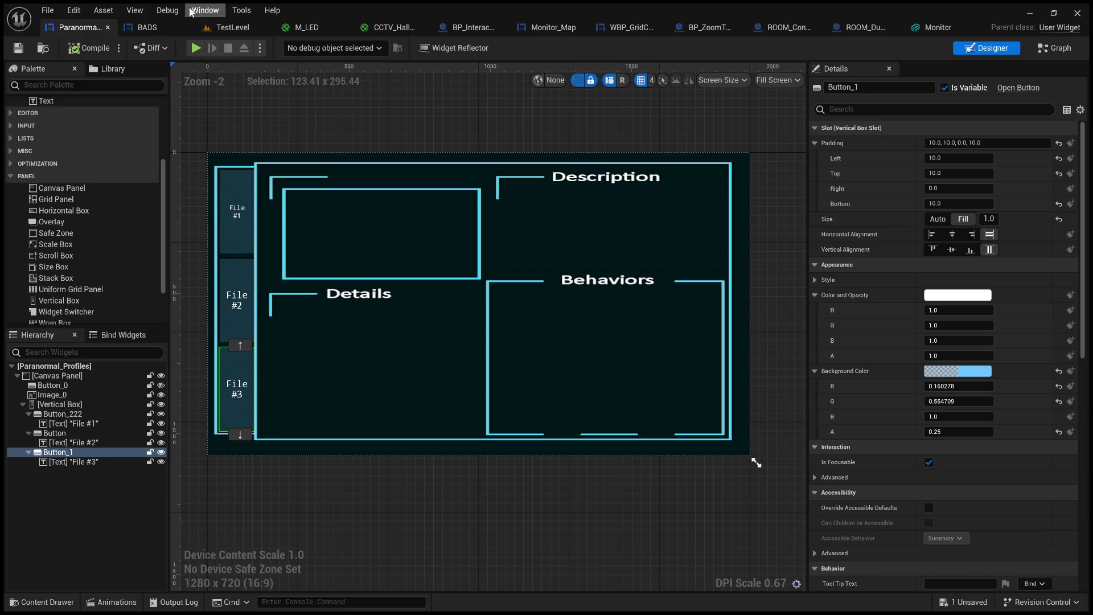
left_click(159, 32)
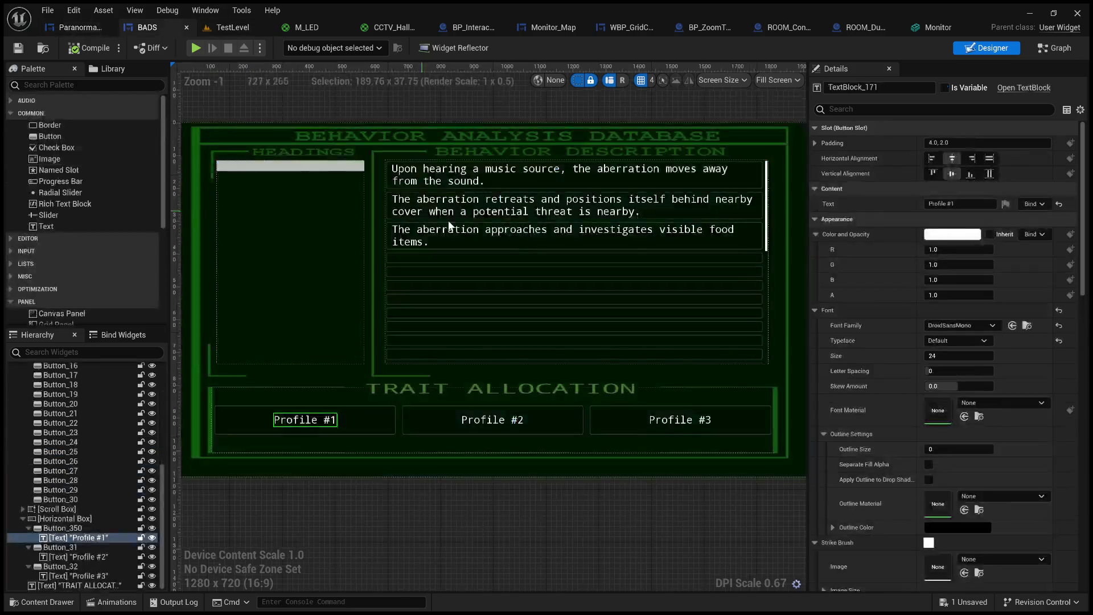
left_click(544, 174)
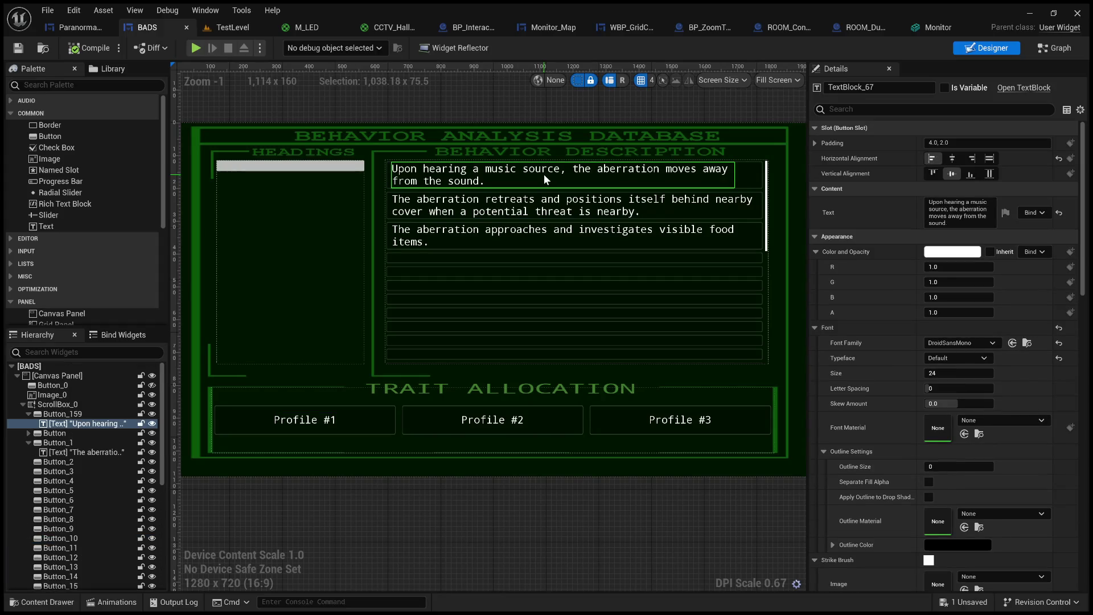
left_click(561, 208)
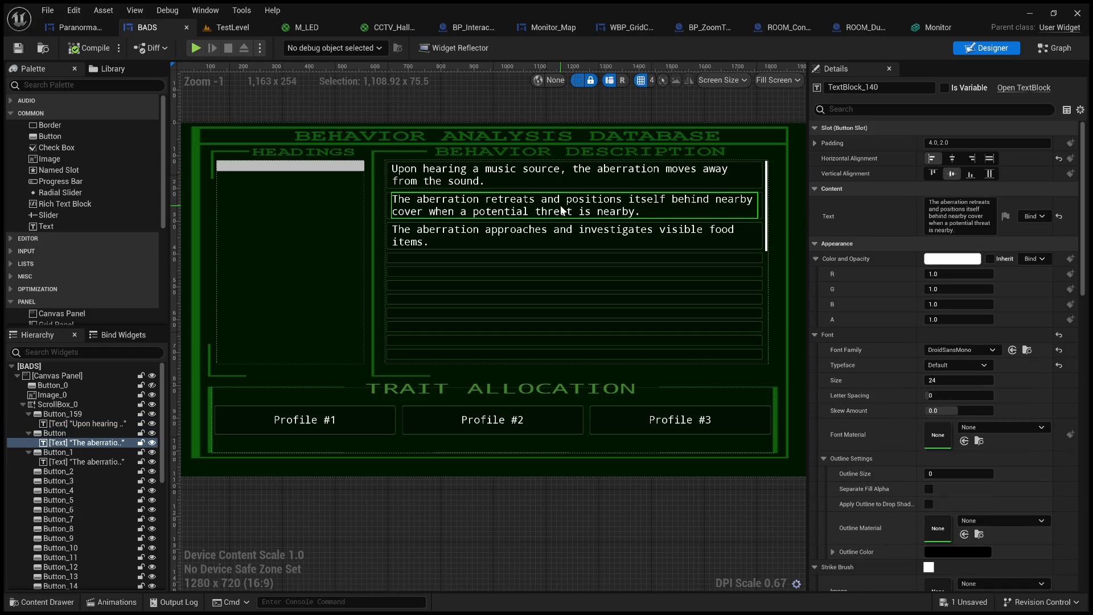
left_click(558, 230)
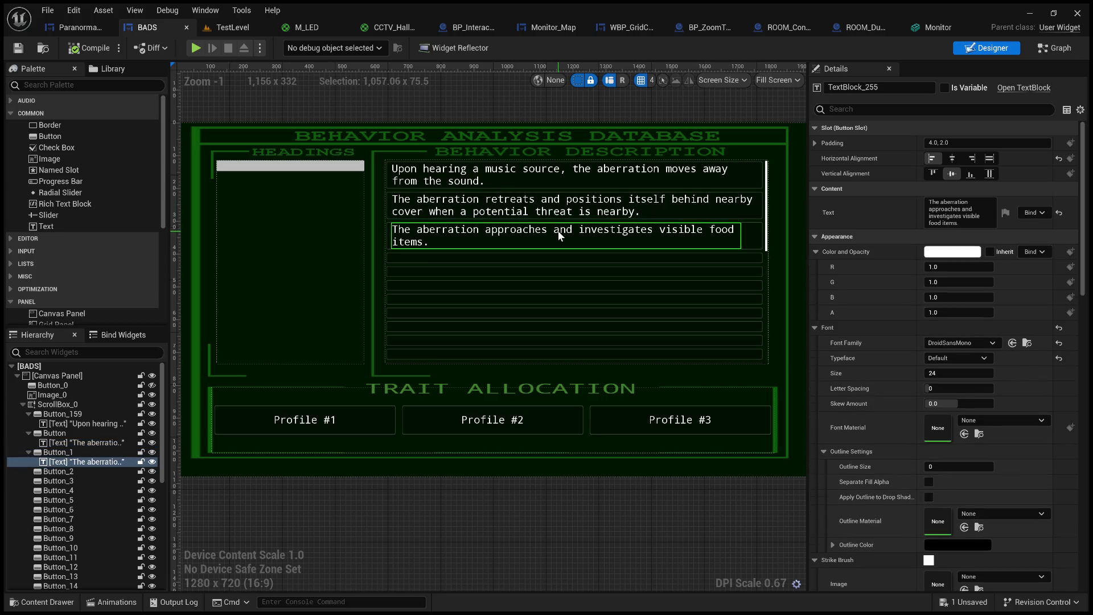
left_click(560, 210)
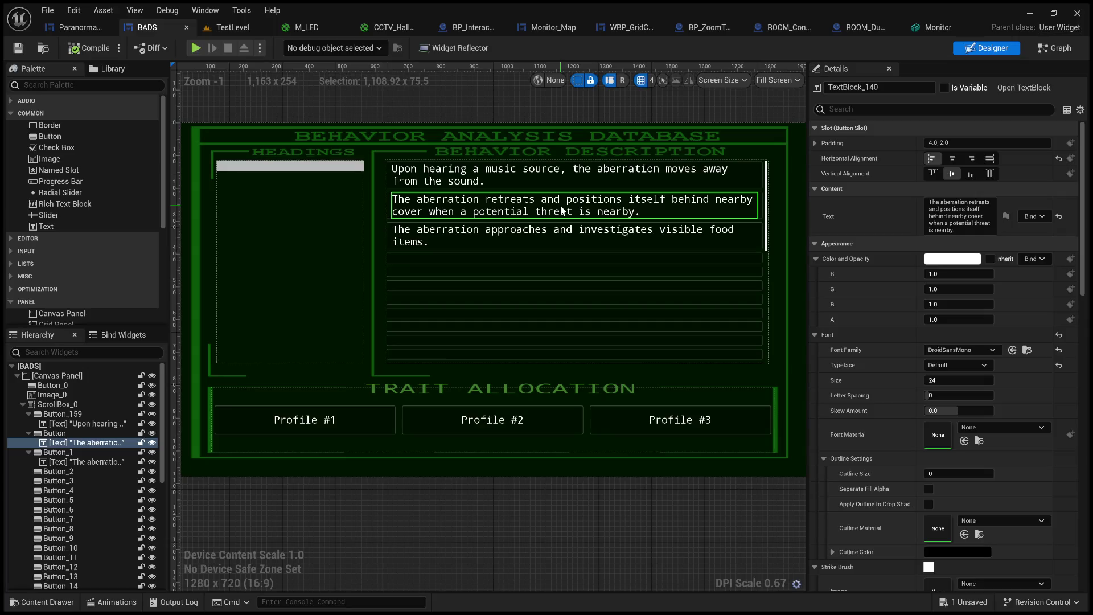
left_click(558, 230)
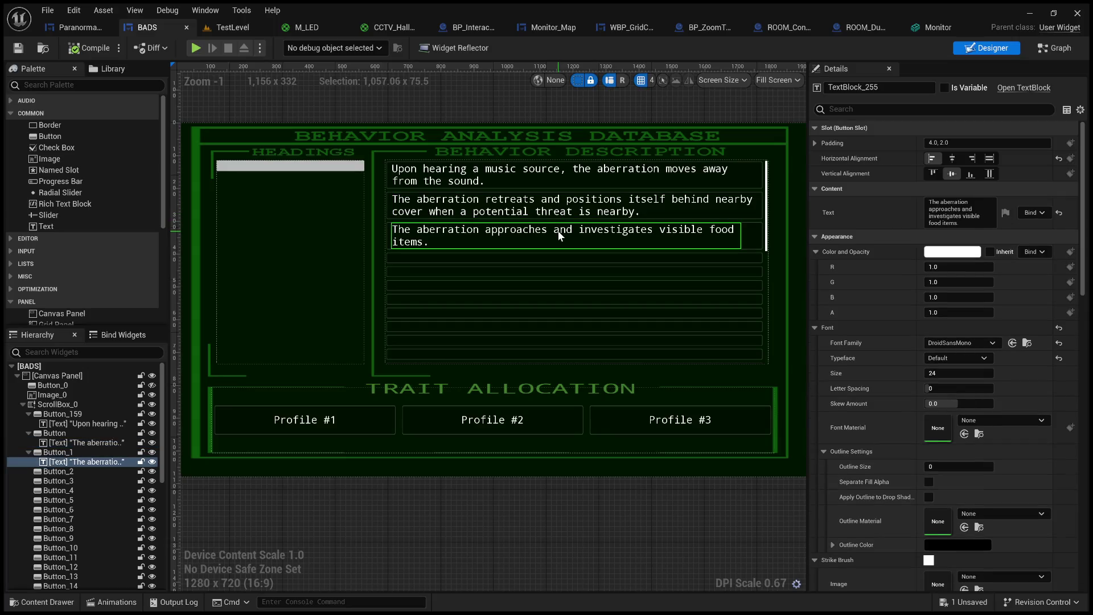
left_click(531, 177)
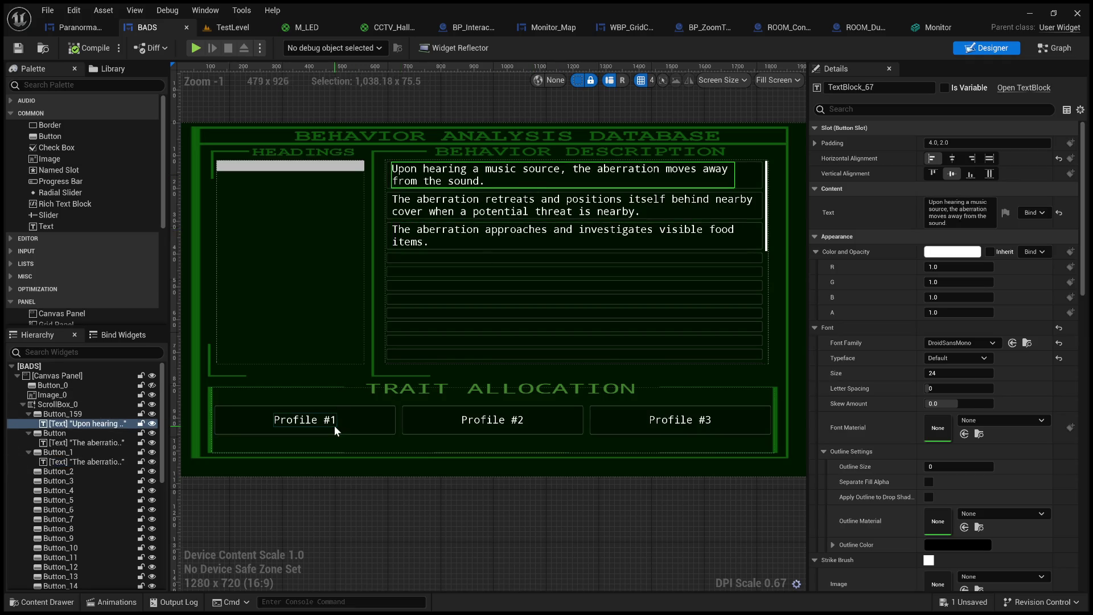
left_click(335, 425)
left_click(542, 199)
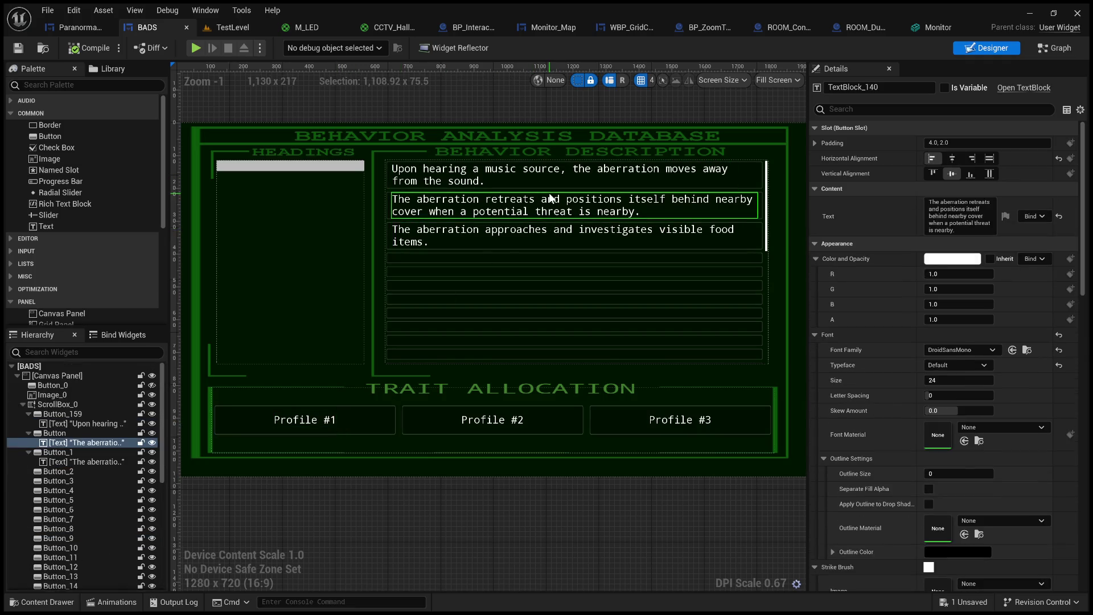
left_click(529, 426)
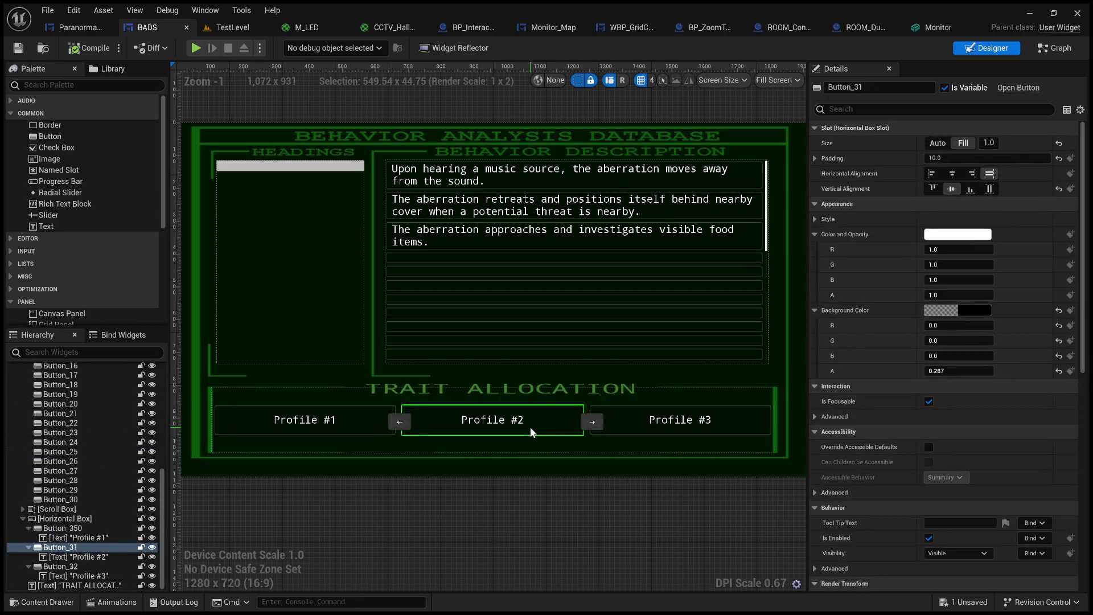
left_click(578, 241)
left_click(695, 419)
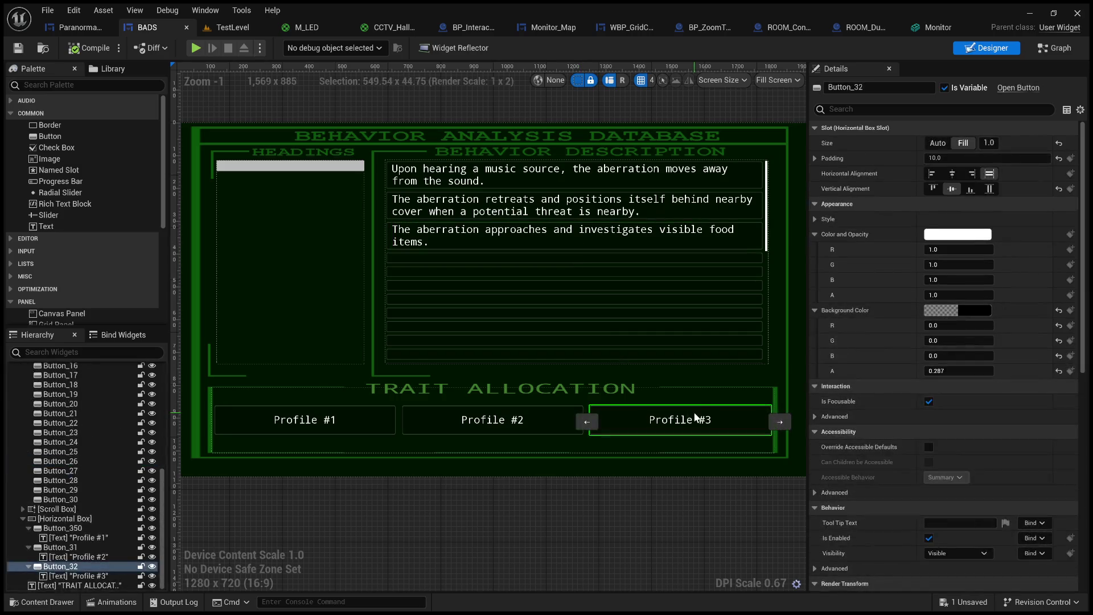
left_click(582, 172)
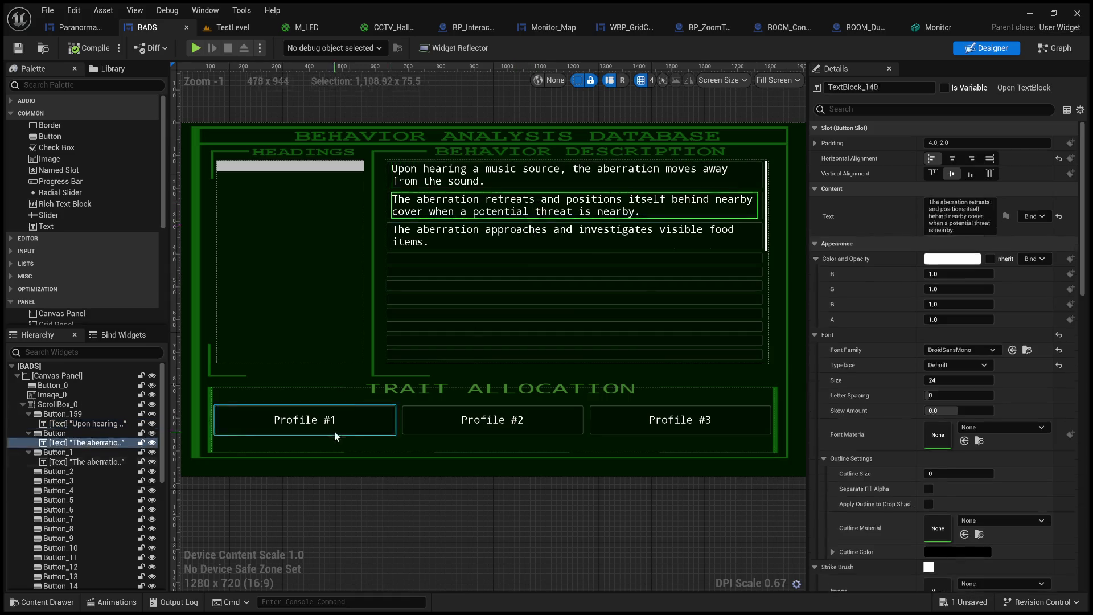
left_click(80, 27)
left_click(232, 227)
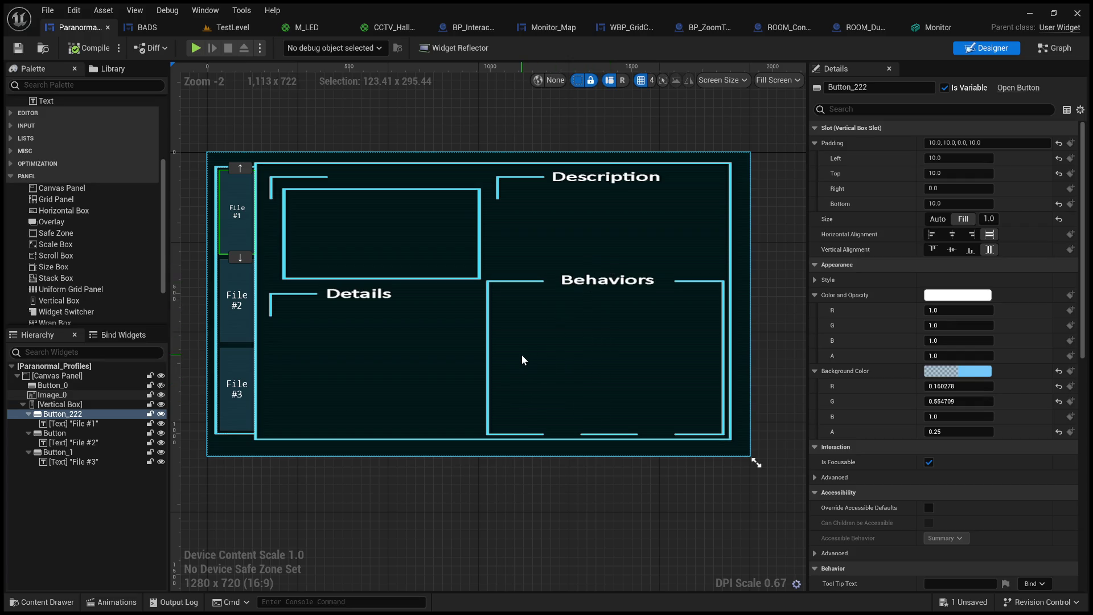
left_click(239, 337)
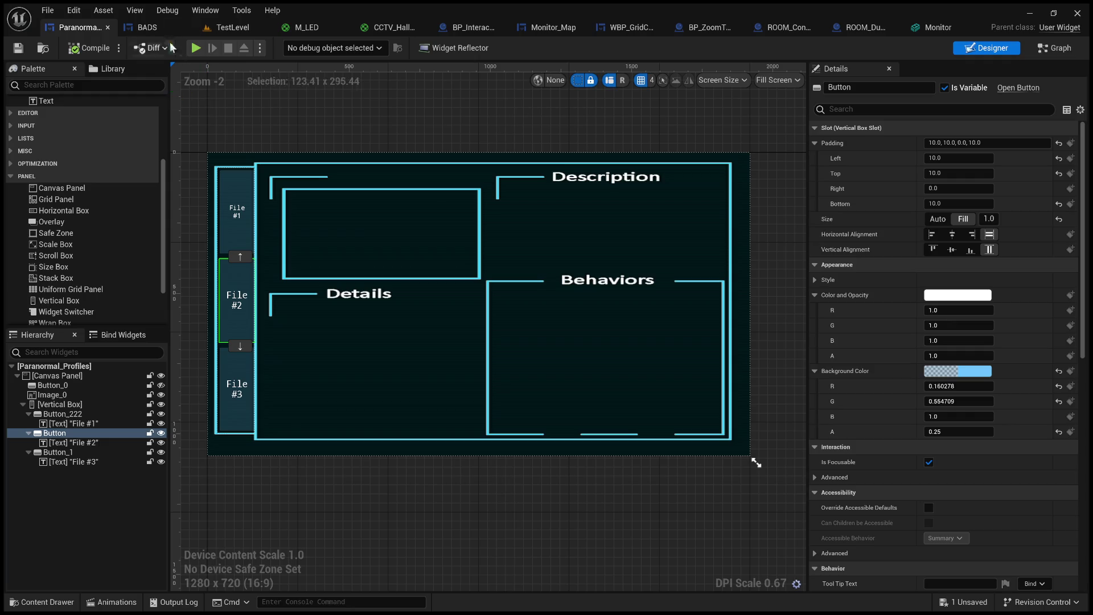
left_click(159, 25)
left_click(60, 28)
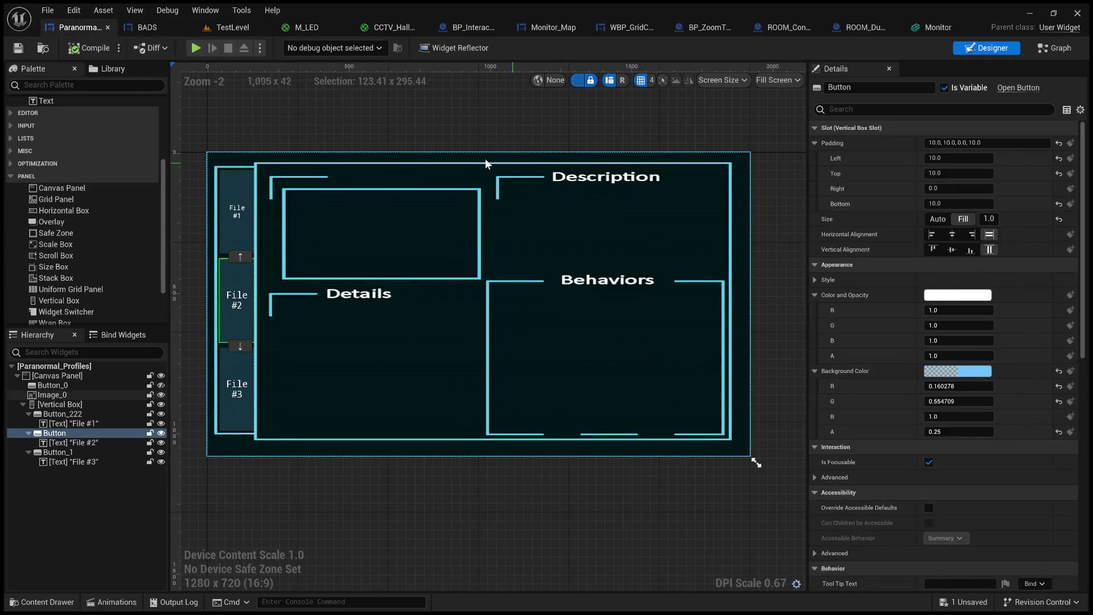
left_click(147, 28)
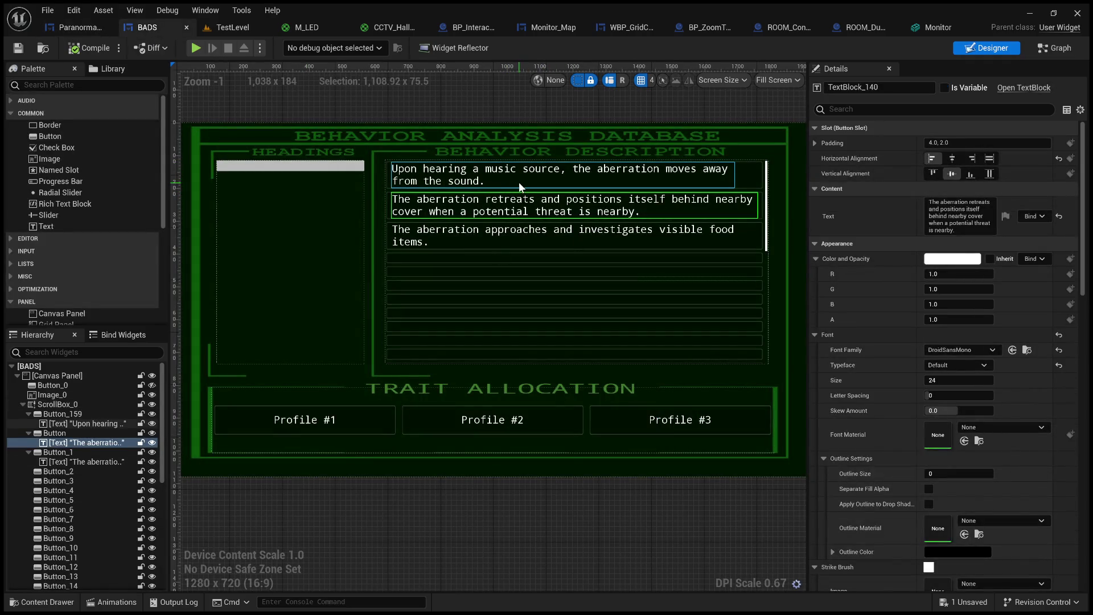
Inspect the BADS third description row's button, then the File #3 and File #2 buttons in Paranormal_Profiles.
scroll(600, 242, "down", 4)
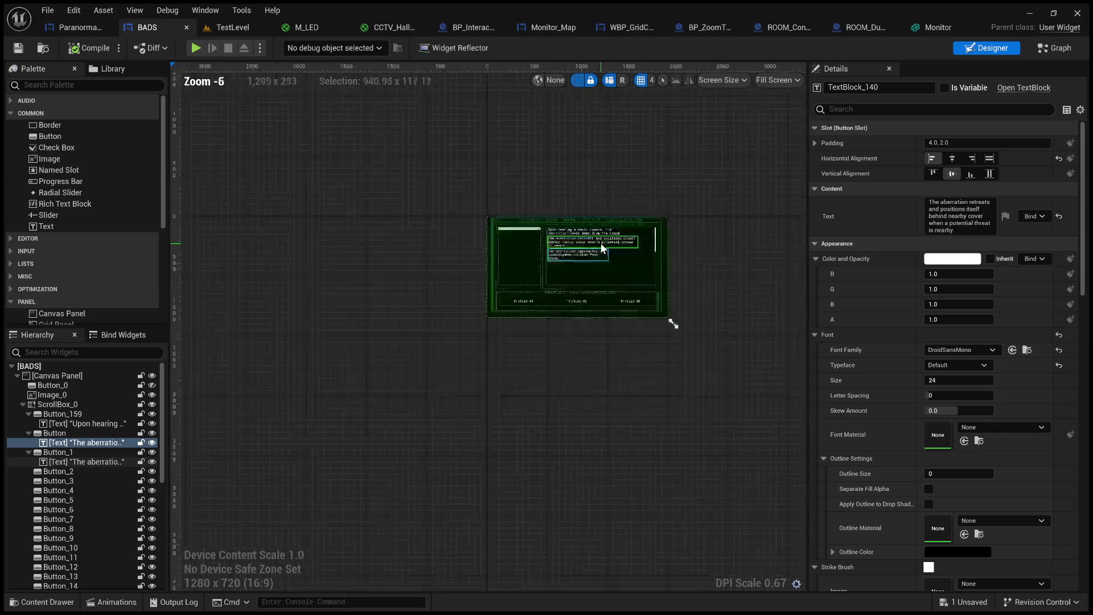
scroll(603, 240, "up", 4)
scroll(580, 250, "up", 1)
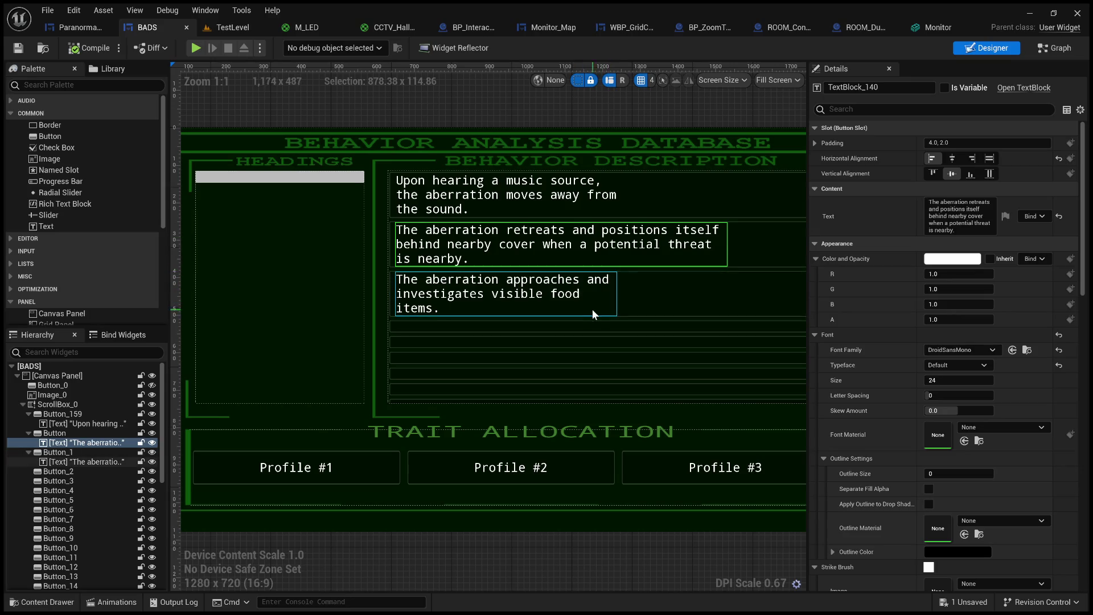
left_click(645, 303)
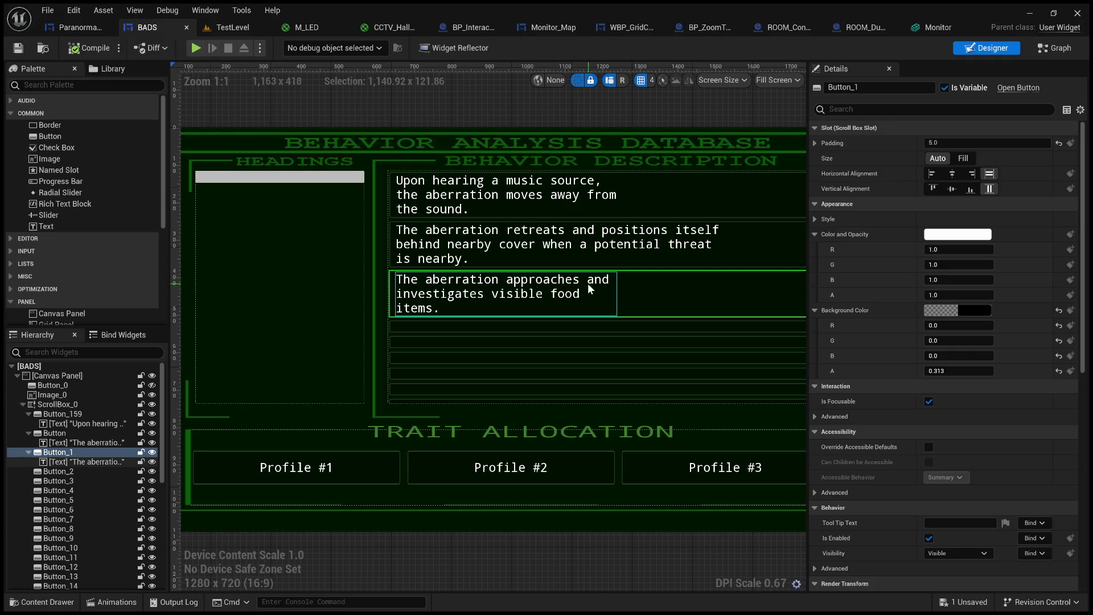
left_click(81, 29)
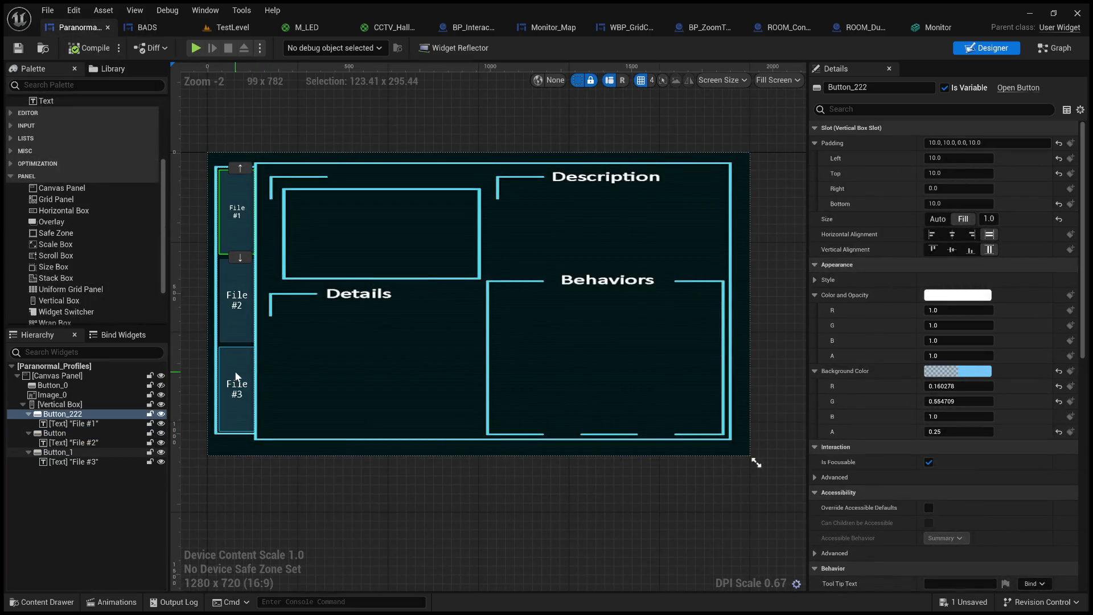
left_click(235, 372)
left_click(242, 330)
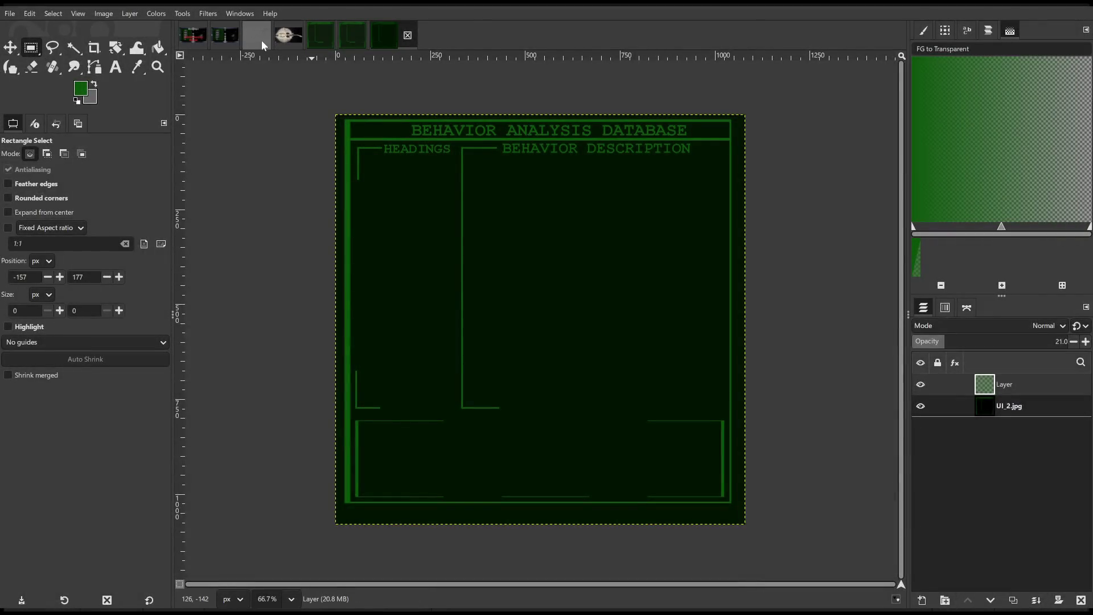
Open the layout sketch image, undo its old strokes and clear a stray selection.
left_click(262, 39)
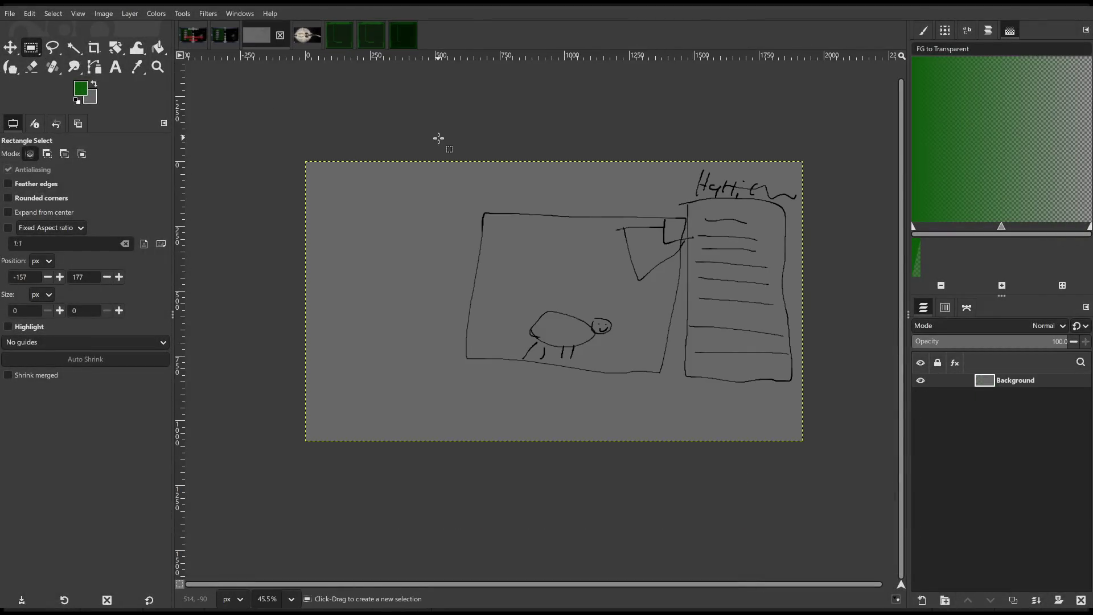
key("ctrl+z")
key("ctrl+z")
key("ctrl+z")
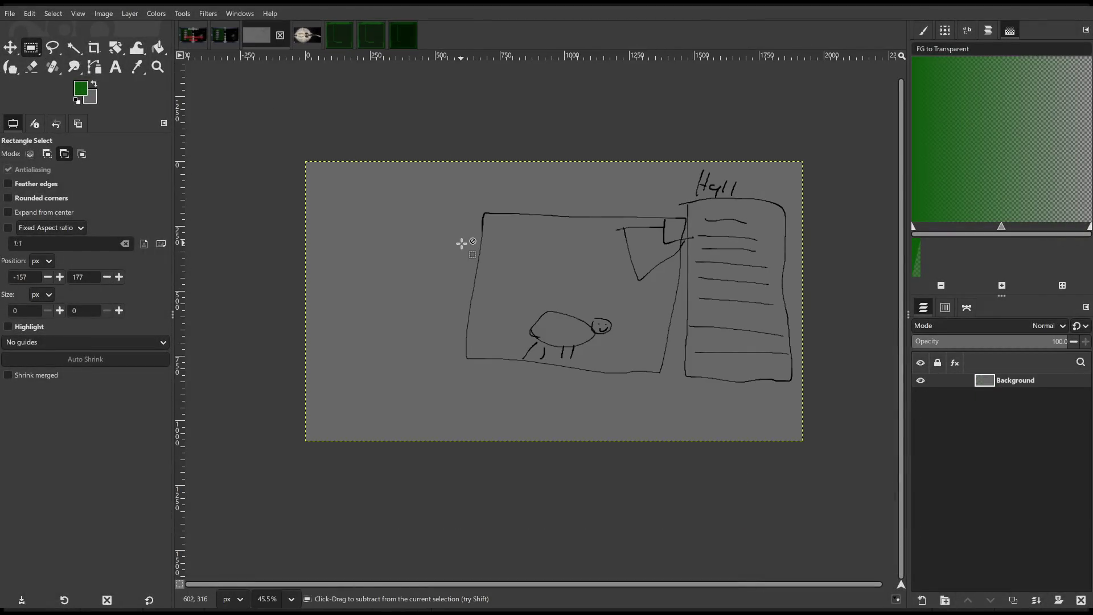
key("ctrl+z")
key("ctrl+z")
key("ctrl+z")
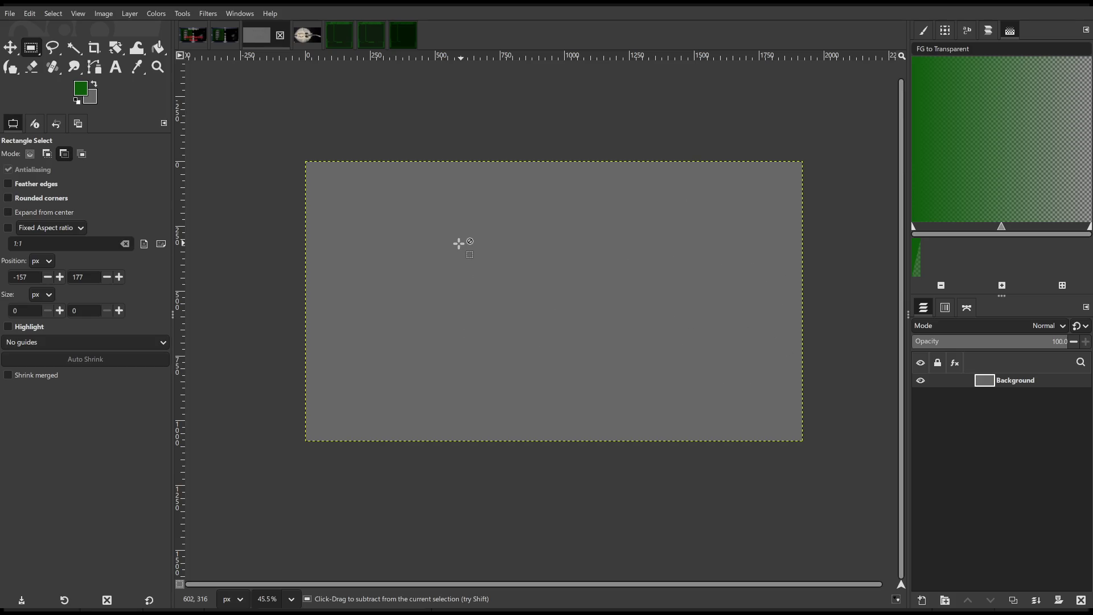
left_click_drag(347, 184, 362, 205)
left_click(462, 238)
Ink three boxes with a small cross above each, undoing the extra lines drawn below.
key("k")
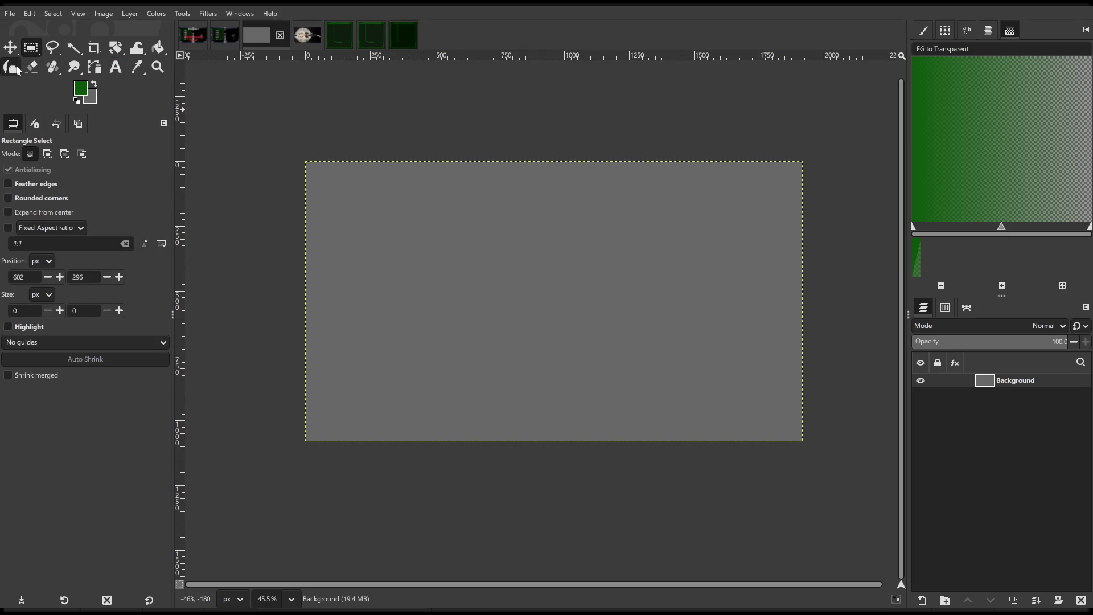
mouse_move(464, 210)
left_mouse_down()
mouse_move(485, 253)
mouse_move(466, 210)
mouse_move(576, 225)
mouse_move(527, 212)
left_mouse_up()
mouse_move(597, 221)
left_mouse_down()
mouse_move(610, 256)
mouse_move(615, 220)
mouse_move(599, 221)
left_mouse_up()
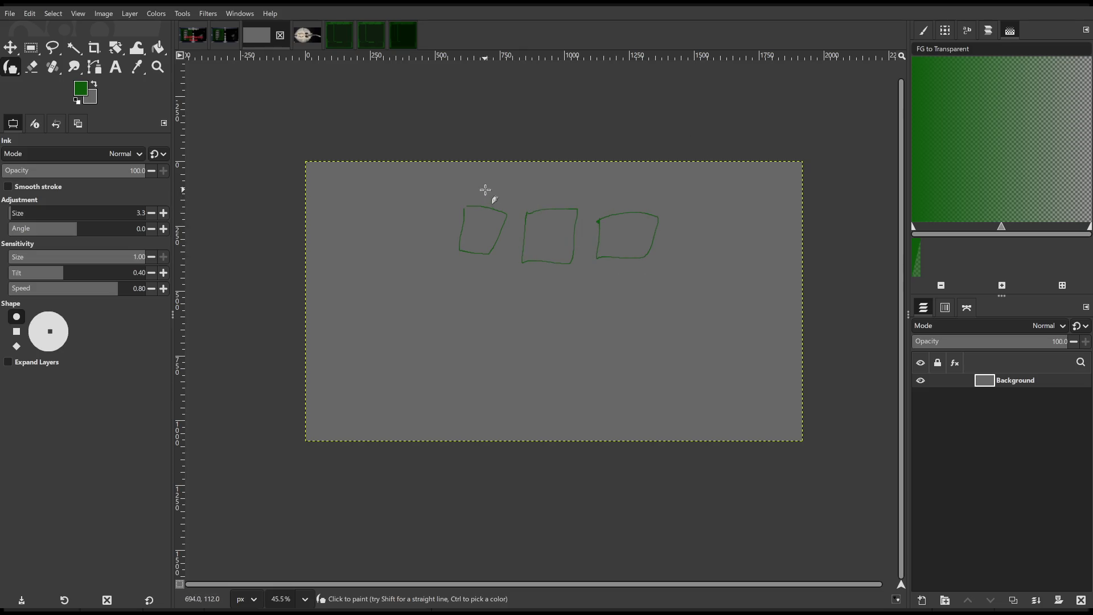
mouse_move(481, 185)
left_mouse_down()
mouse_move(483, 206)
mouse_move(486, 192)
mouse_move(547, 208)
left_mouse_up()
left_click_drag(534, 206, 545, 196)
left_click_drag(628, 187, 632, 213)
left_click_drag(617, 207, 636, 192)
mouse_move(420, 327)
left_mouse_down()
mouse_move(456, 334)
mouse_move(421, 322)
mouse_move(480, 250)
mouse_move(478, 293)
mouse_move(541, 268)
mouse_move(626, 254)
mouse_move(527, 385)
mouse_move(481, 317)
mouse_move(552, 280)
left_mouse_up()
key("ctrl+z")
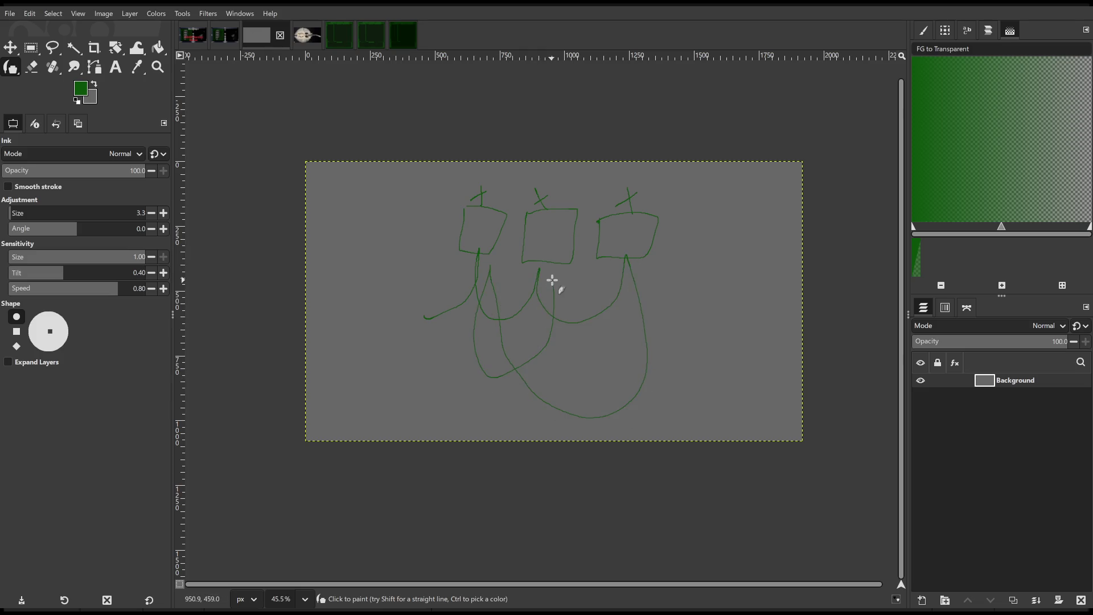
key("ctrl+z")
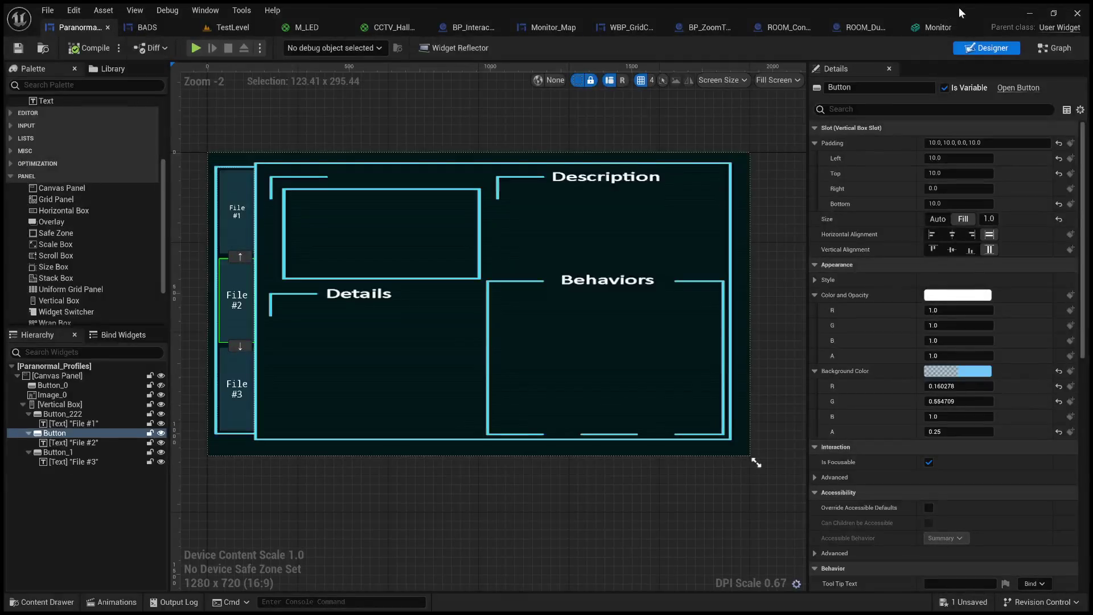
Review the File #2 button's settings, then switch to TestLevel and scroll toward the monitors.
left_click(429, 514)
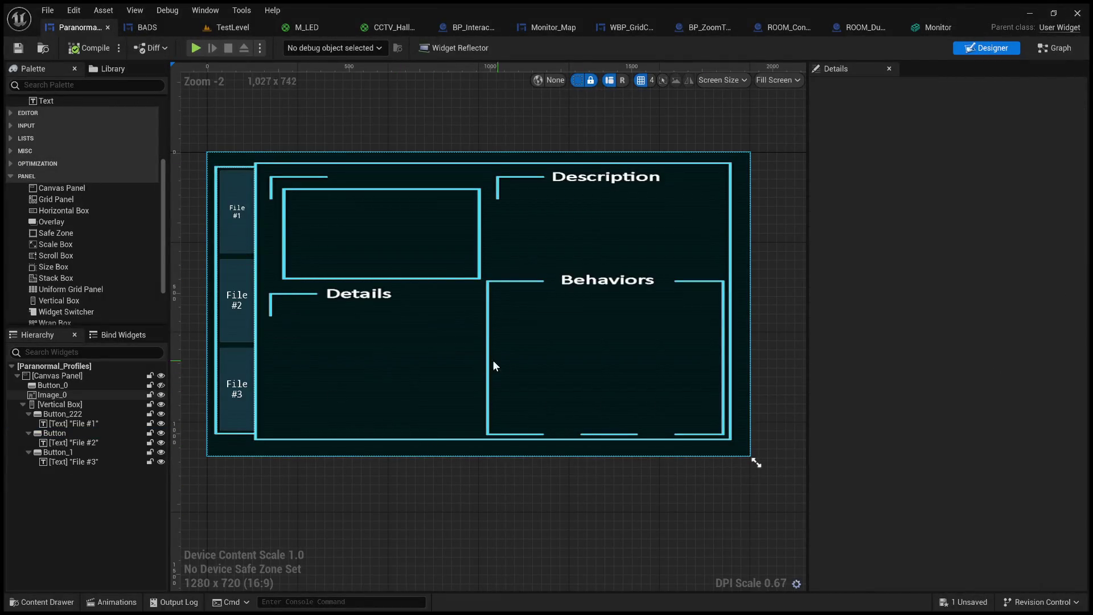
left_click(240, 276)
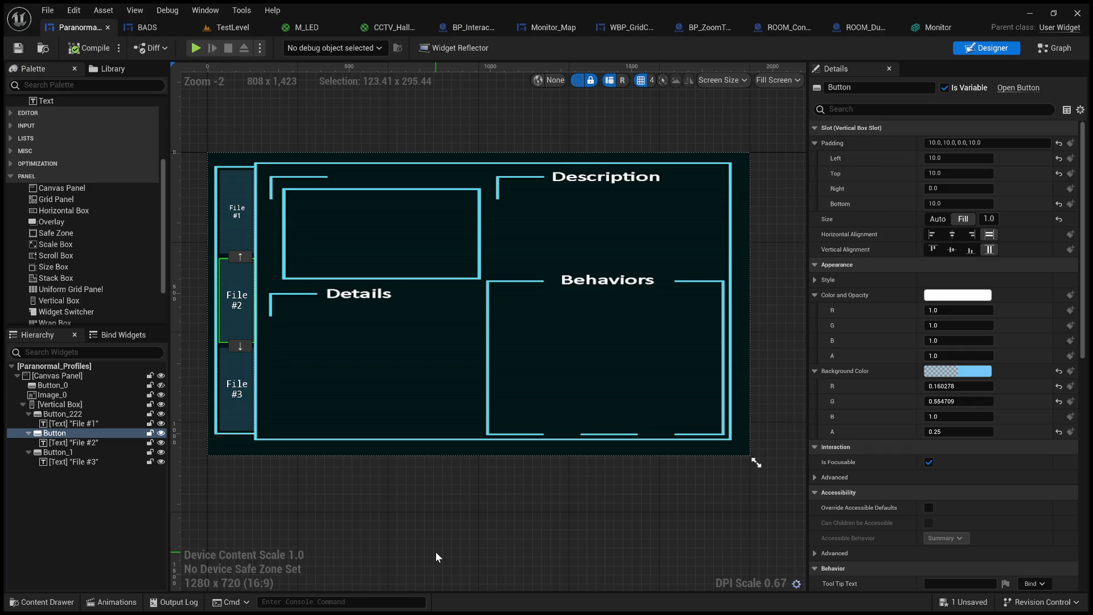
left_click(500, 490)
scroll(536, 256, "down", 3)
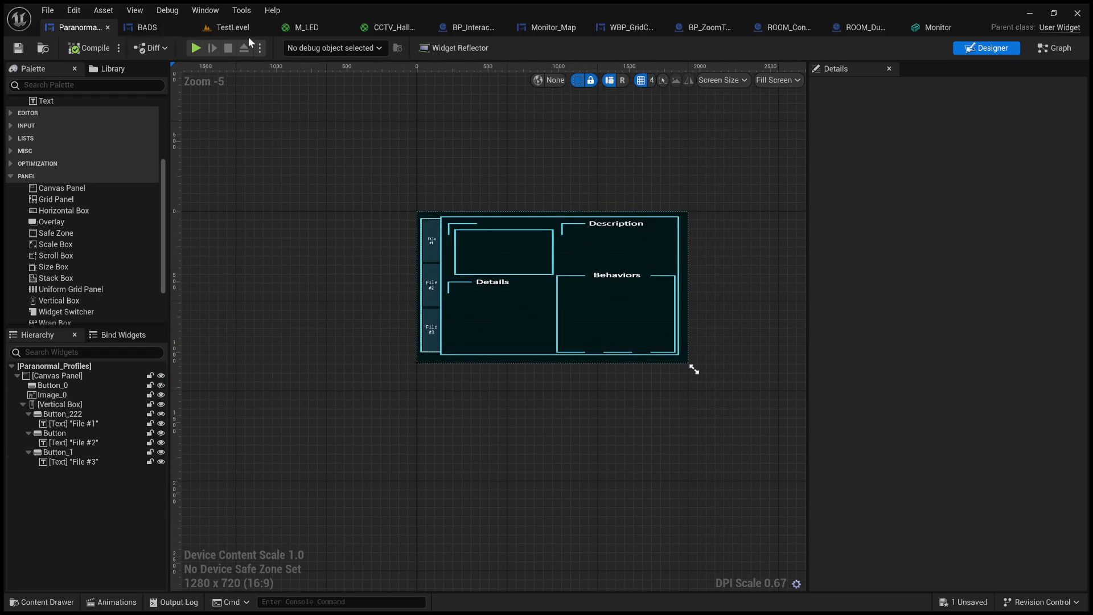
left_click(245, 28)
scroll(557, 284, "down", 5)
scroll(546, 261, "up", 5)
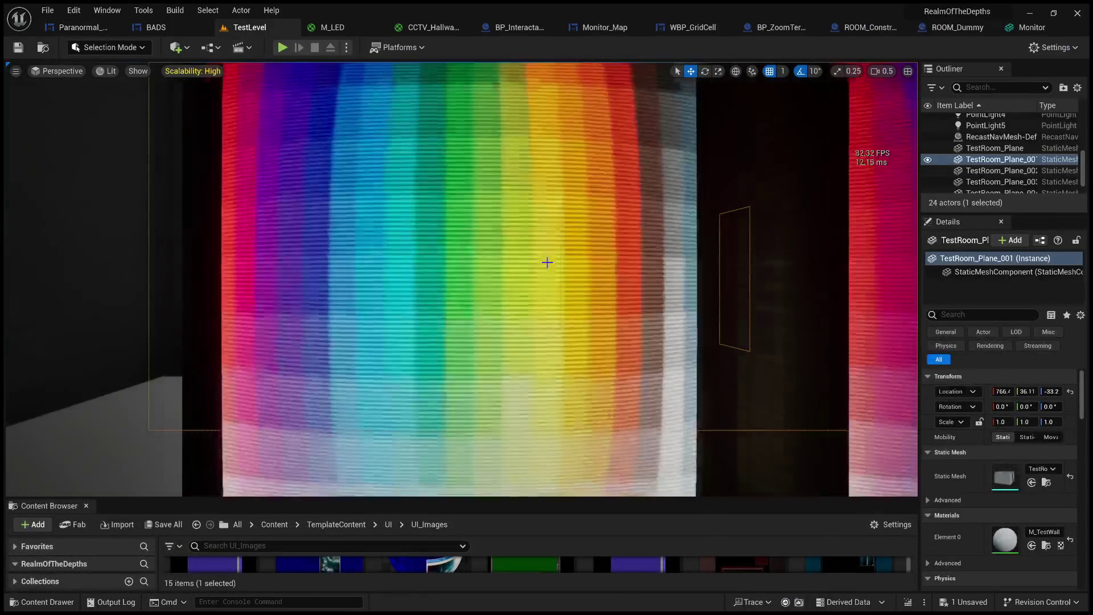
Start a TestLevel play-test and turn the character to face the desk monitors.
scroll(554, 268, "down", 5)
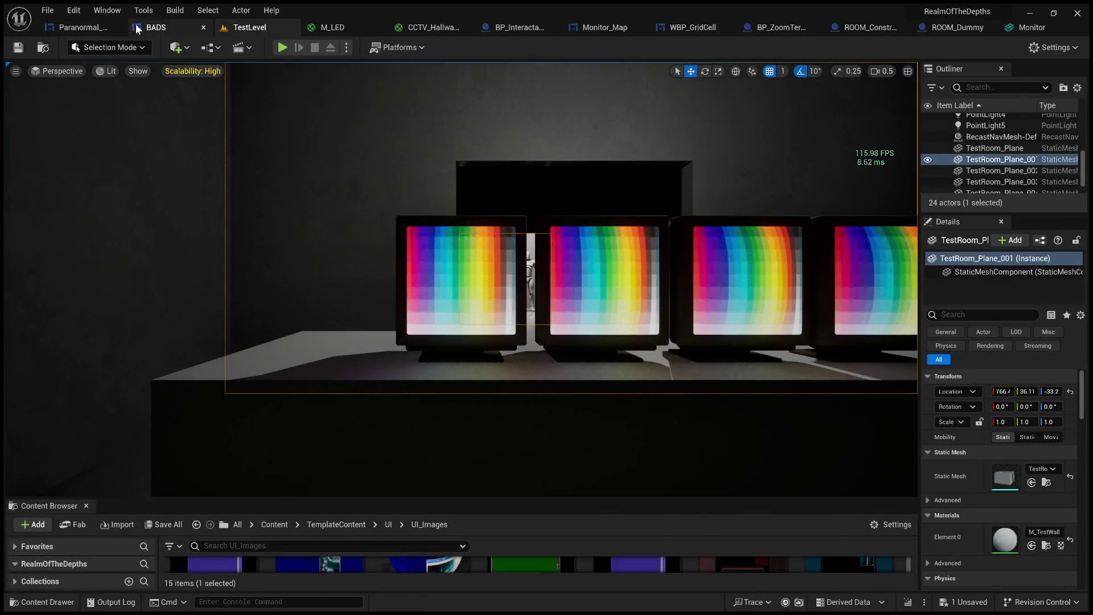
left_click(94, 27)
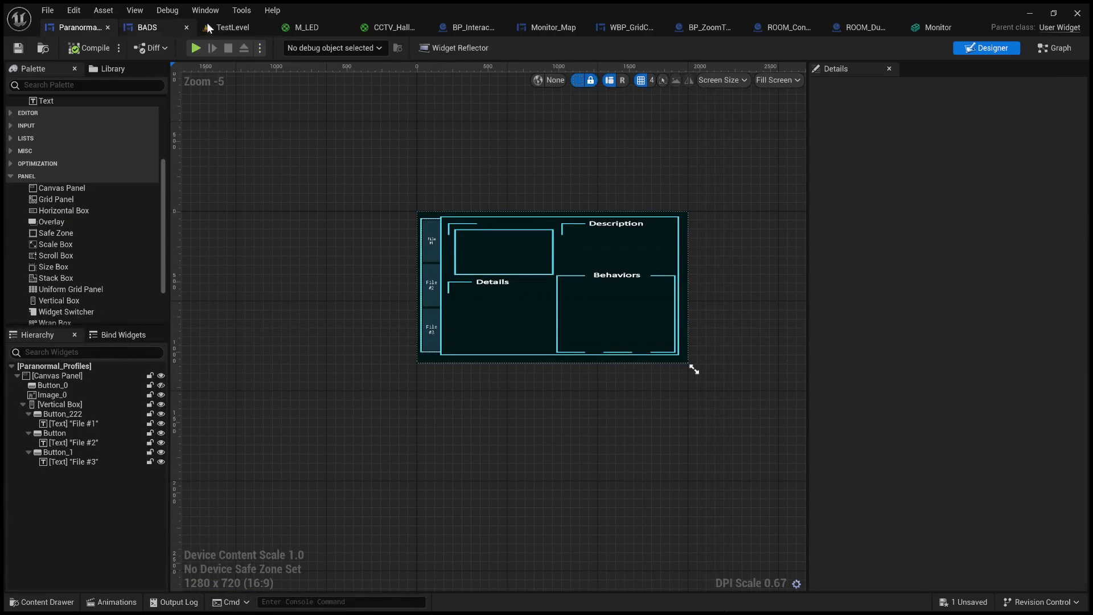
left_click(244, 27)
left_click(282, 47)
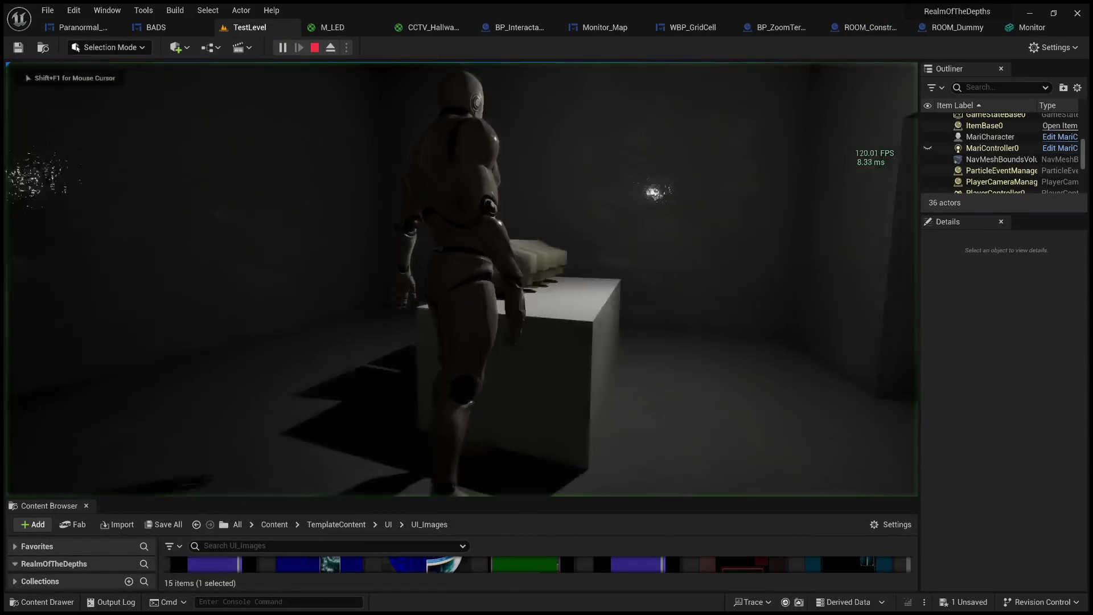
key("e")
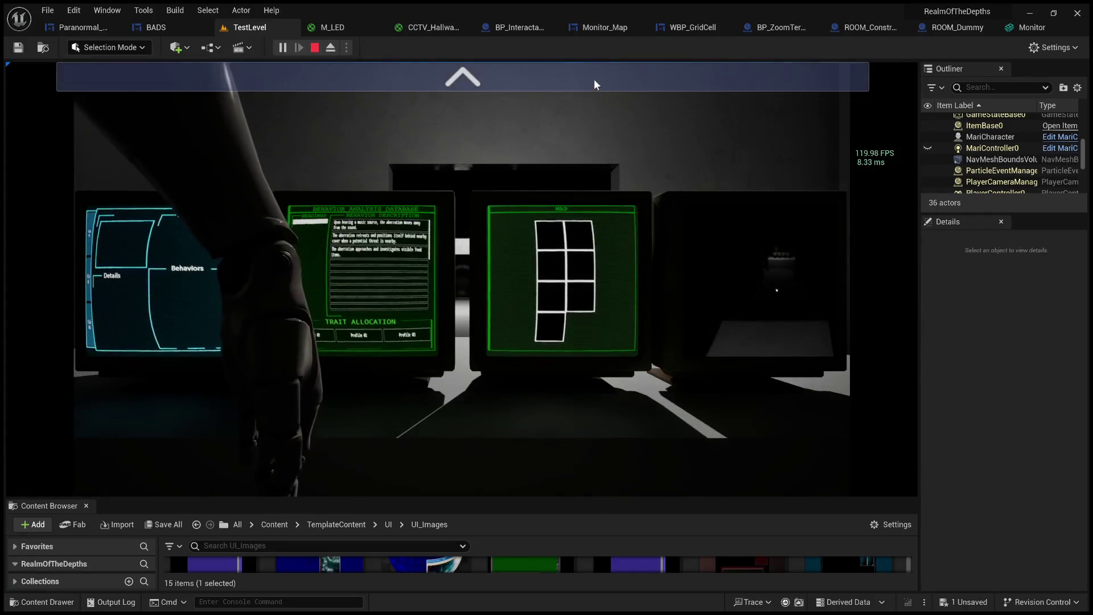
left_click(595, 89)
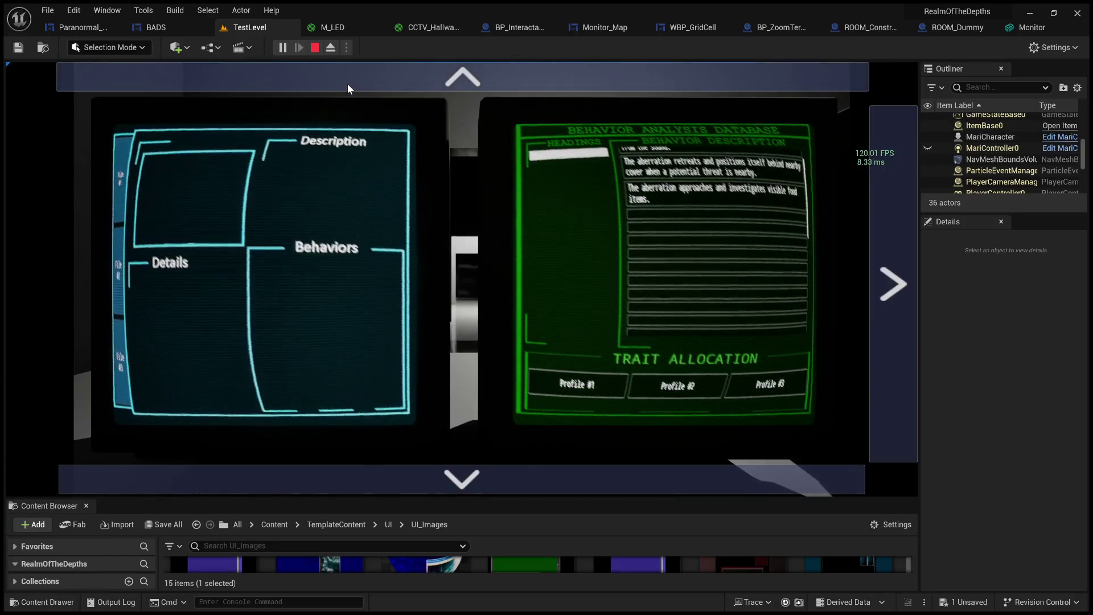
Zoom onto the profile monitors to inspect the File buttons, then stop and select BADS Profile #1.
left_click(348, 90)
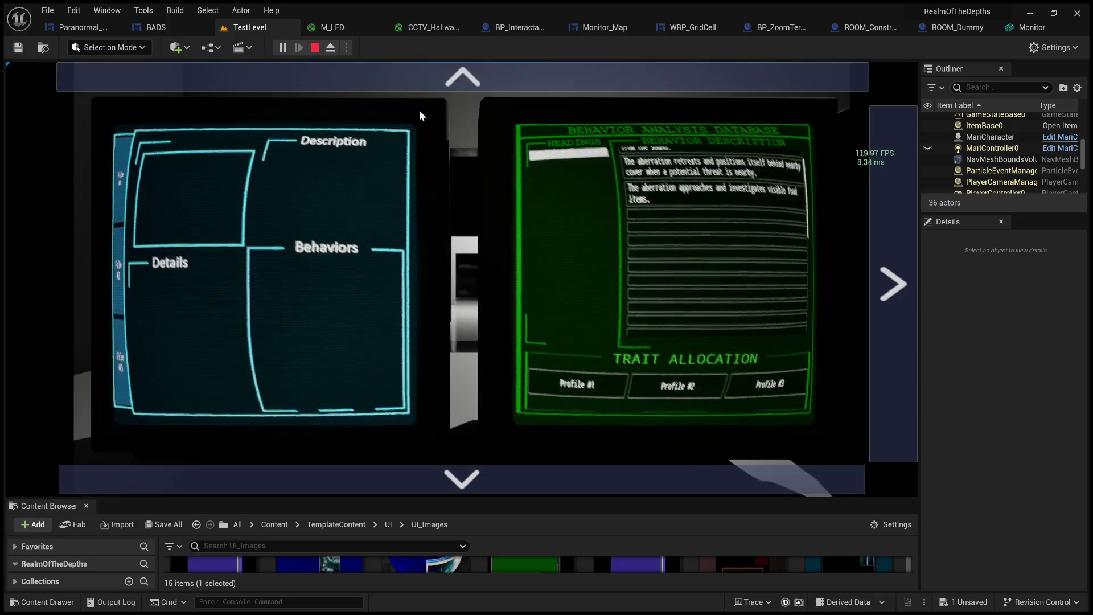
left_click(295, 256)
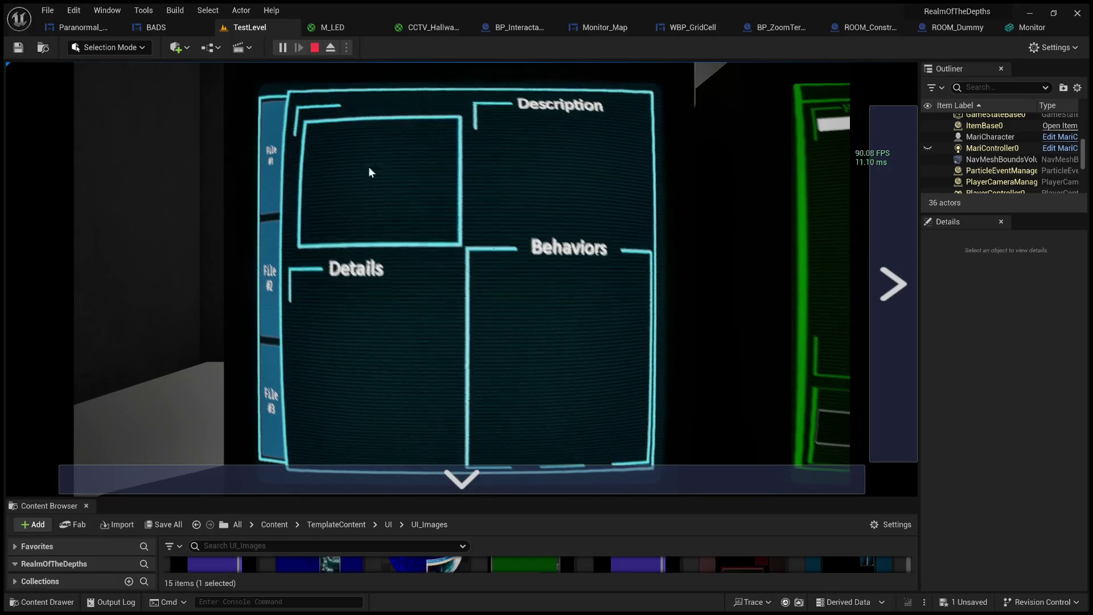
left_click(461, 479)
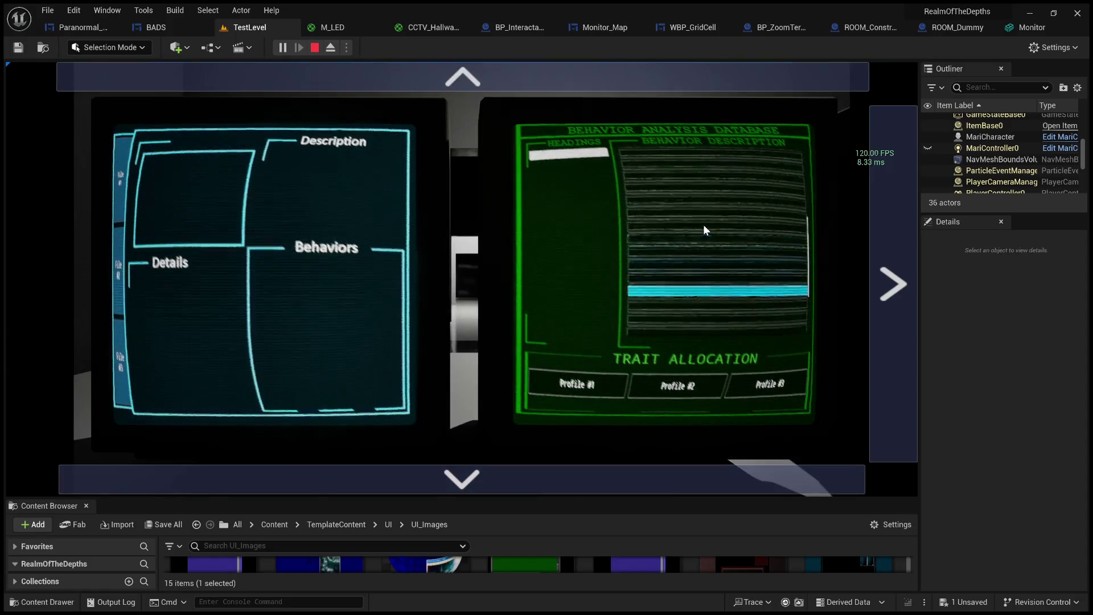
left_click(314, 47)
left_click(298, 481)
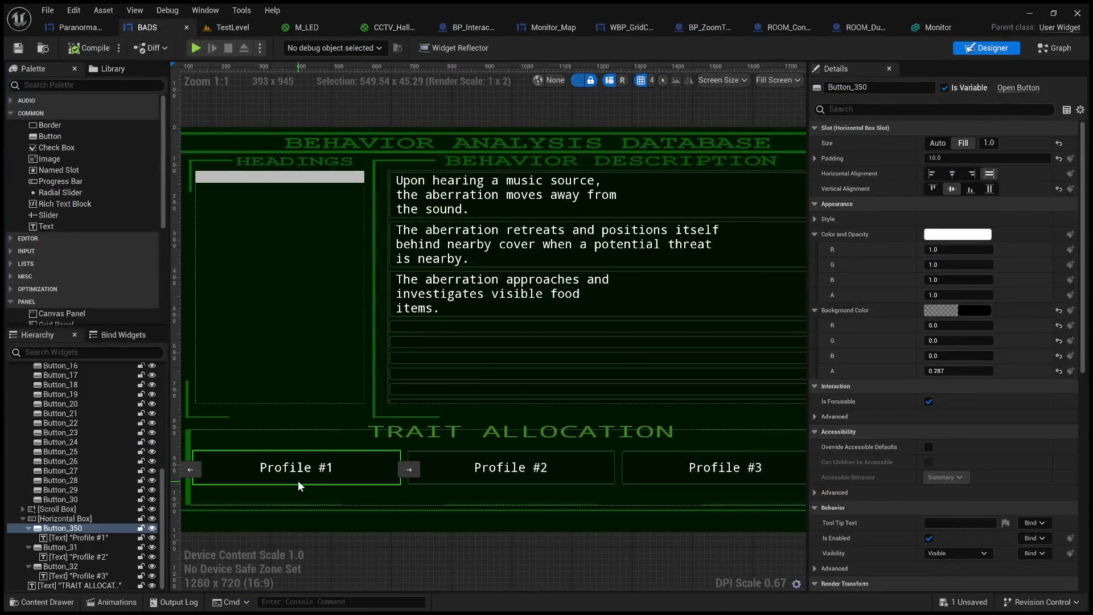
Relabel the BADS Profile #1 and Profile #2 text blocks to File #1 and File #2.
left_click(73, 540)
left_click(936, 204)
type("File #1")
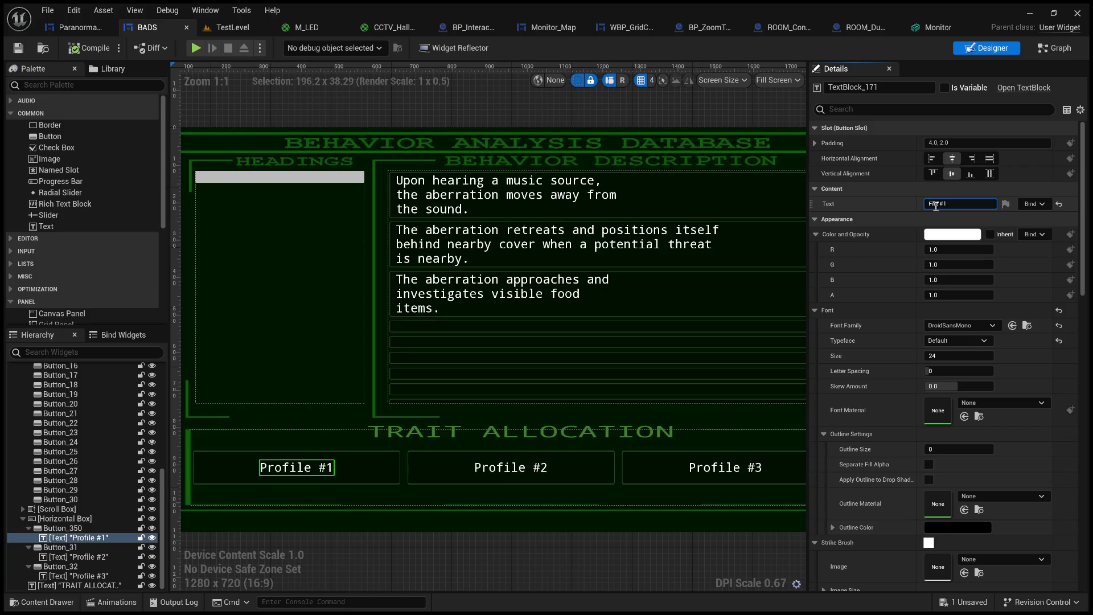
left_click(88, 554)
double_click(942, 204)
type("File")
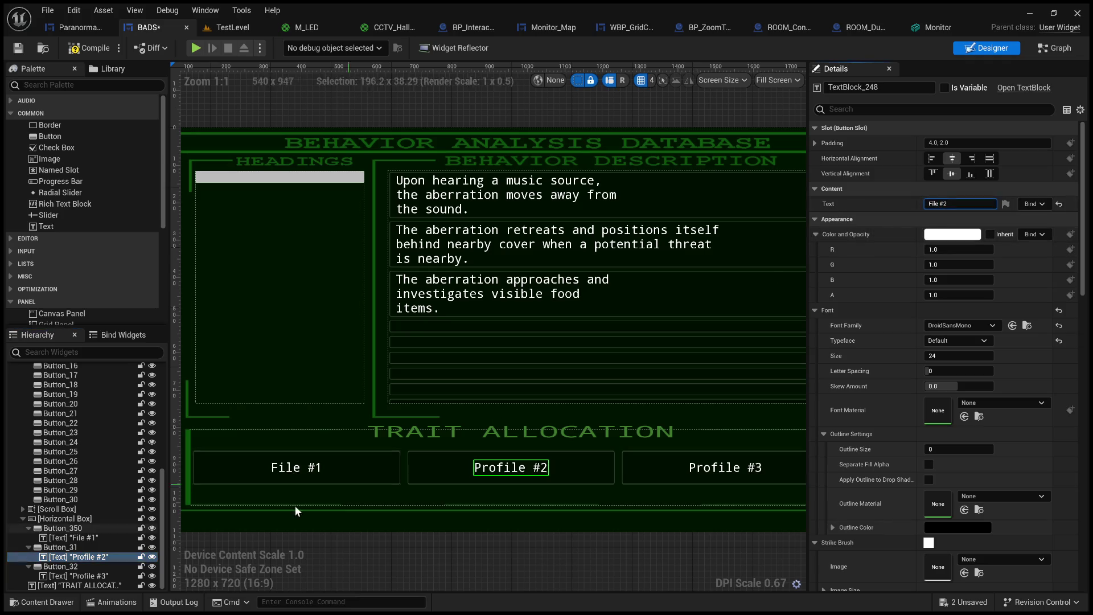
left_click(99, 584)
Relabel Profile #3 to File #3, save BADS, and select the File #1 label in Paranormal_Profiles.
left_click(99, 575)
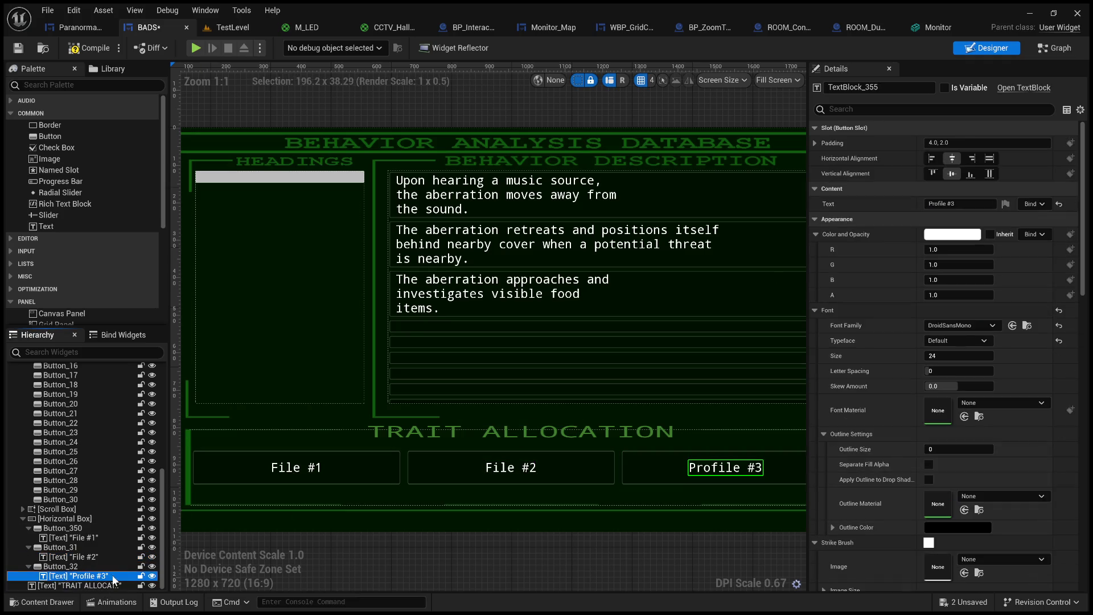
type("File")
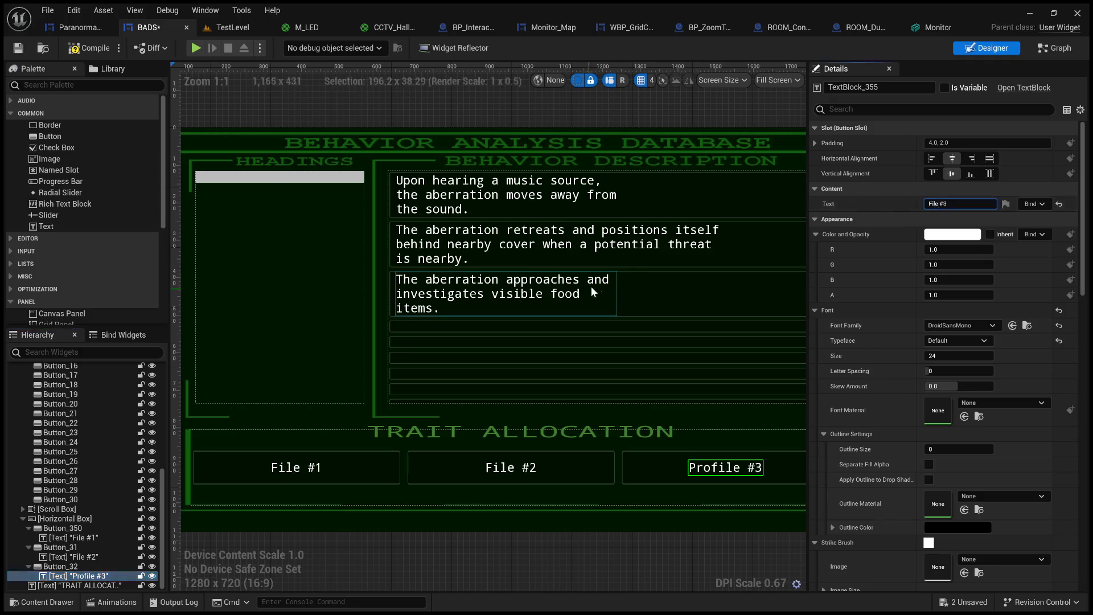
key("Return")
key("ctrl+s")
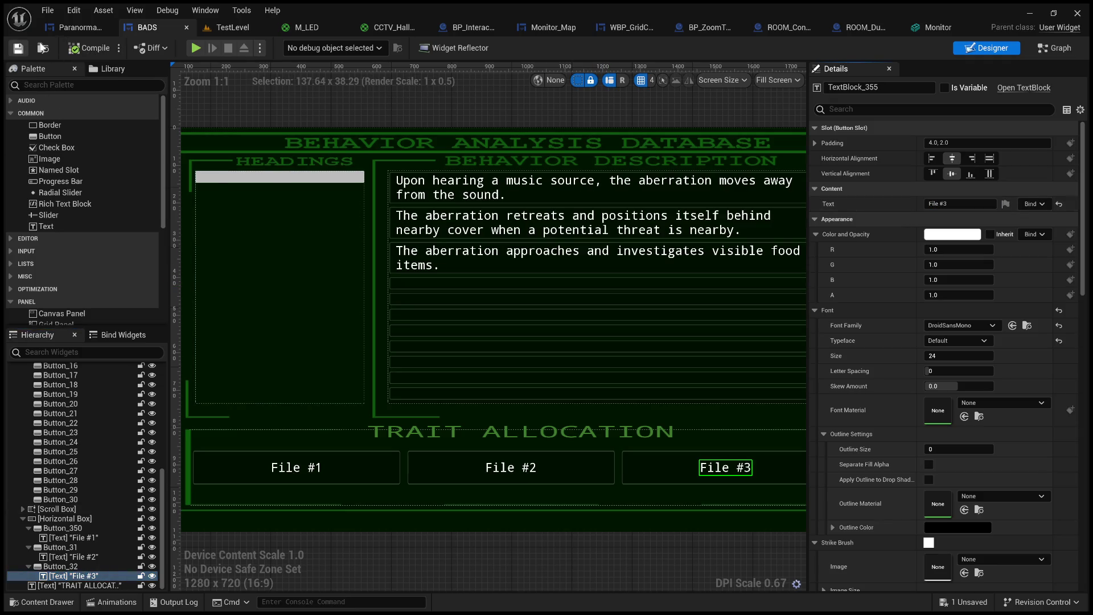
left_click(80, 28)
left_click(63, 423)
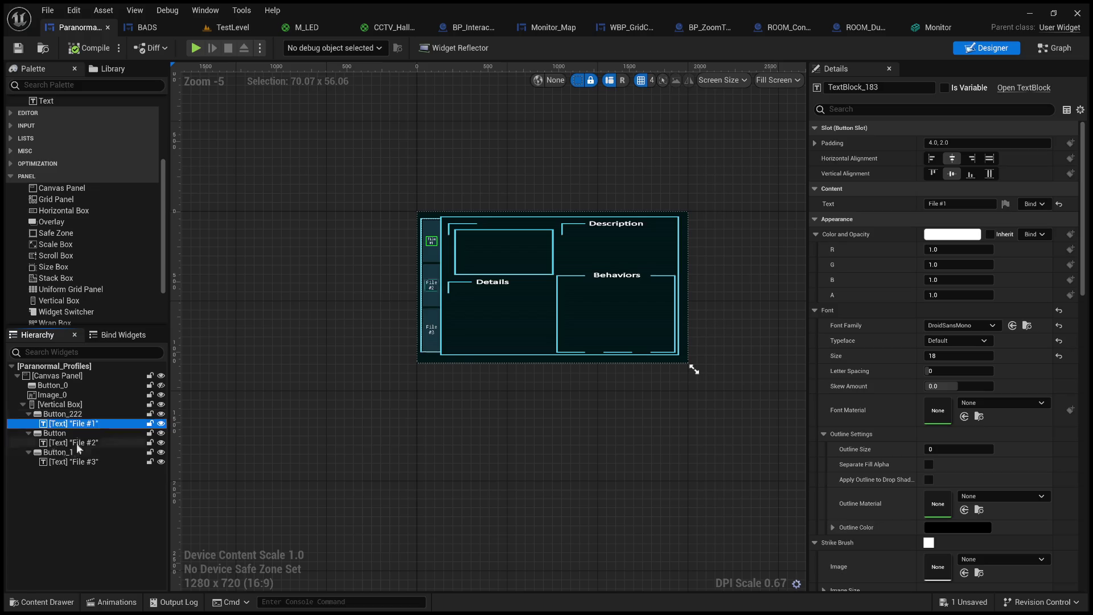
Increase the font size of the File #1 label.
left_click(946, 352)
type("24")
key("Return")
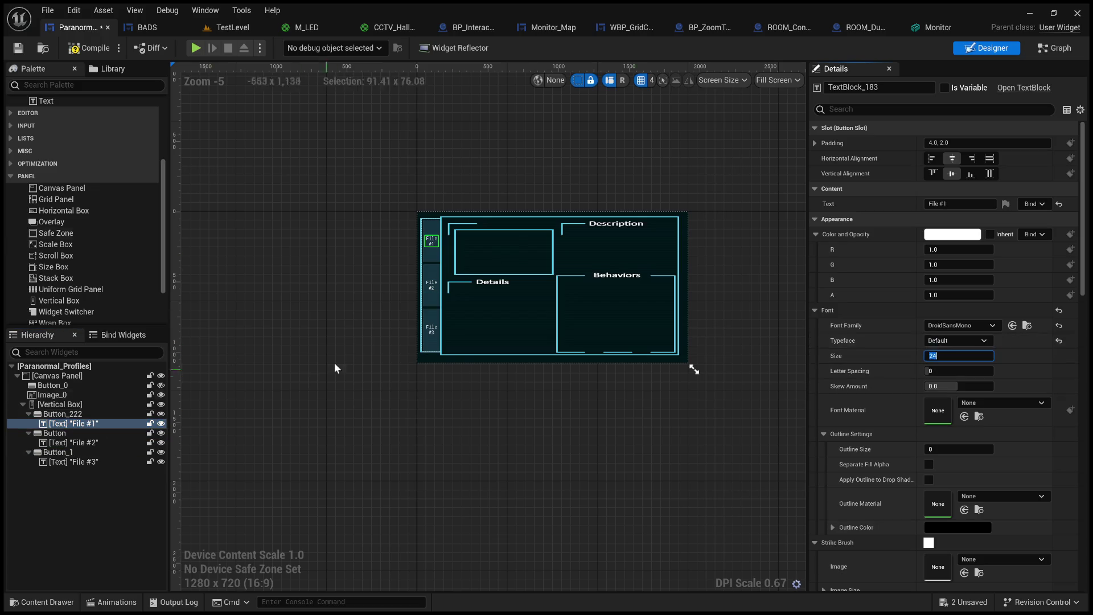
left_click(432, 330)
scroll(394, 252, "up", 5)
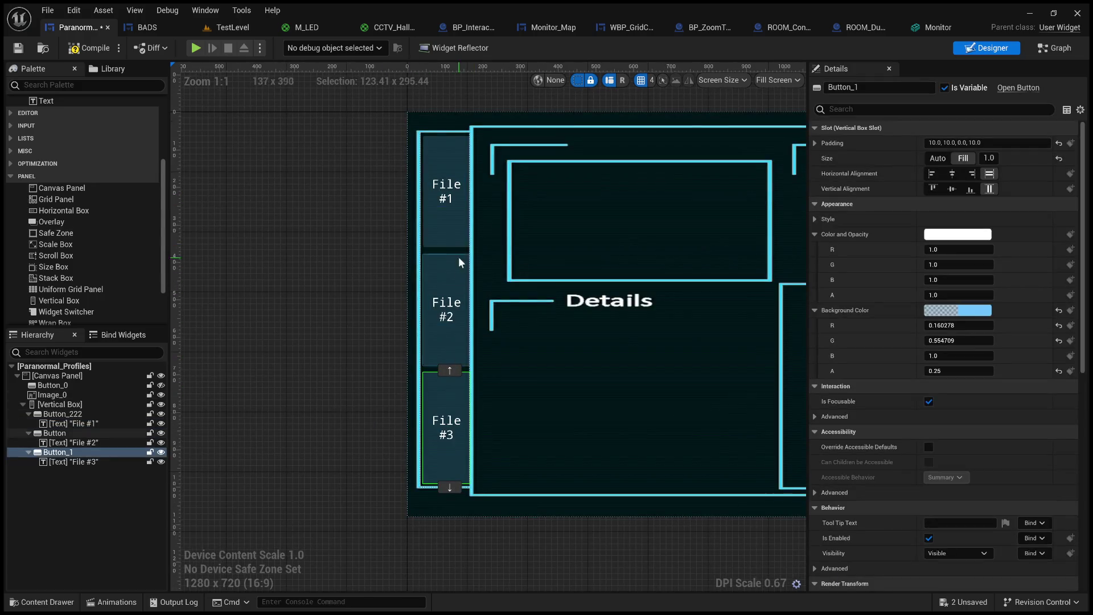
Apply the larger font size to the File #1, #2 and #3 labels together.
left_click(456, 208)
left_click(457, 325, "ctrl")
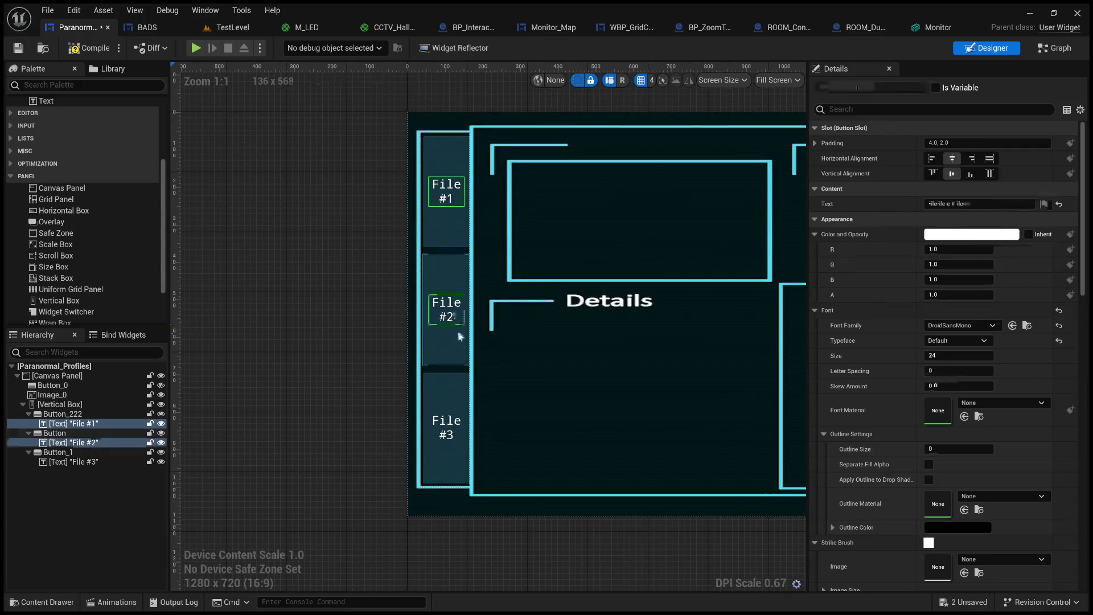
left_click(447, 436, "ctrl")
left_click(934, 355)
type("30")
key("Return")
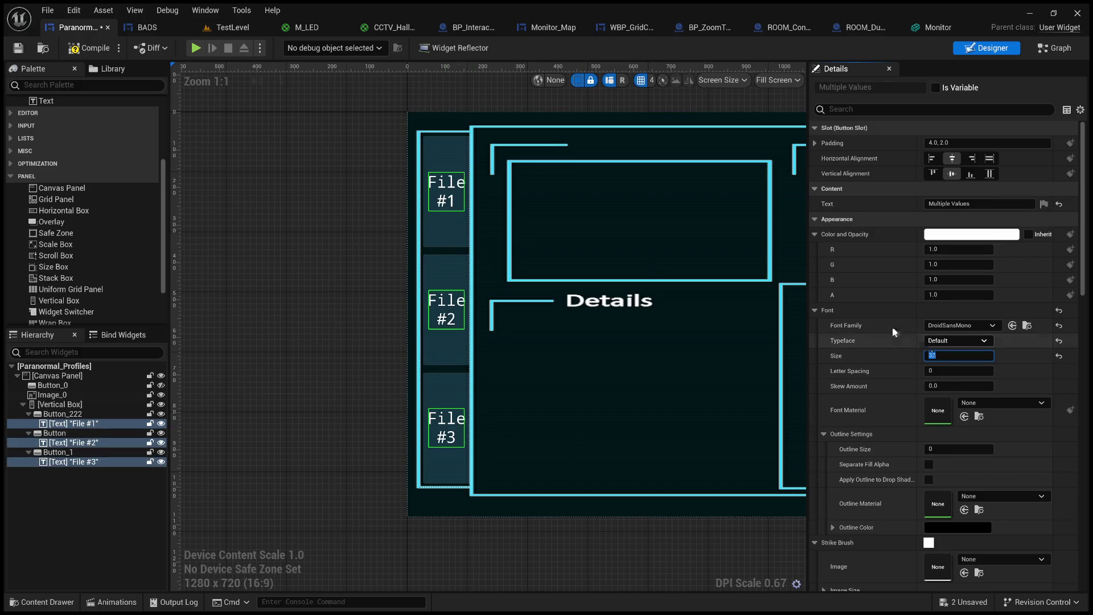
left_click(297, 215)
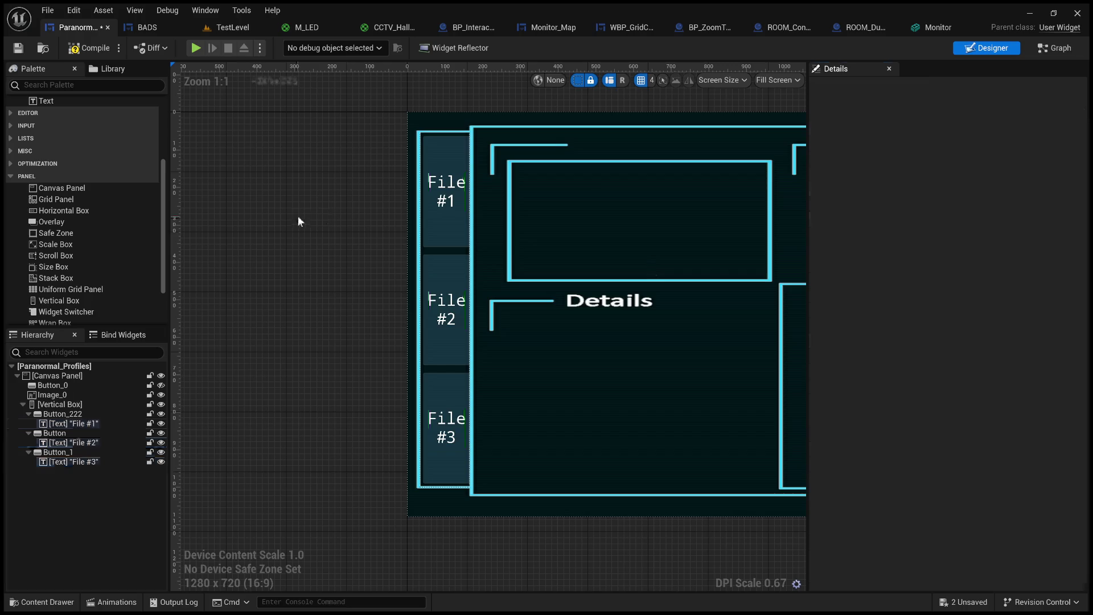
Save the Paranormal_Profiles widget and return to the TestLevel editor.
left_click(22, 48)
scroll(353, 241, "down", 3)
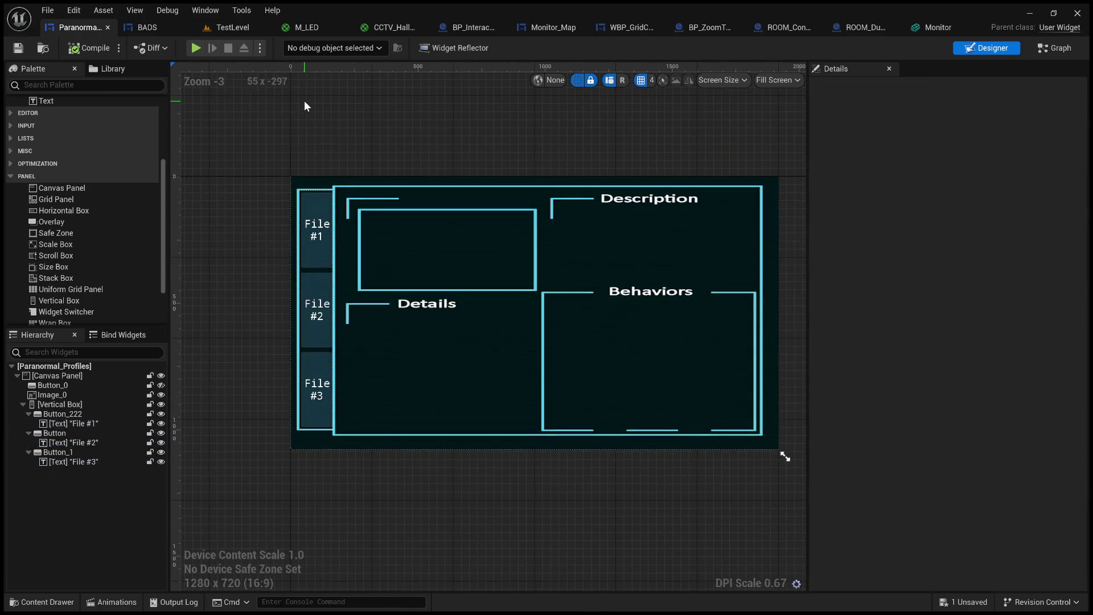
scroll(506, 235, "down", 1)
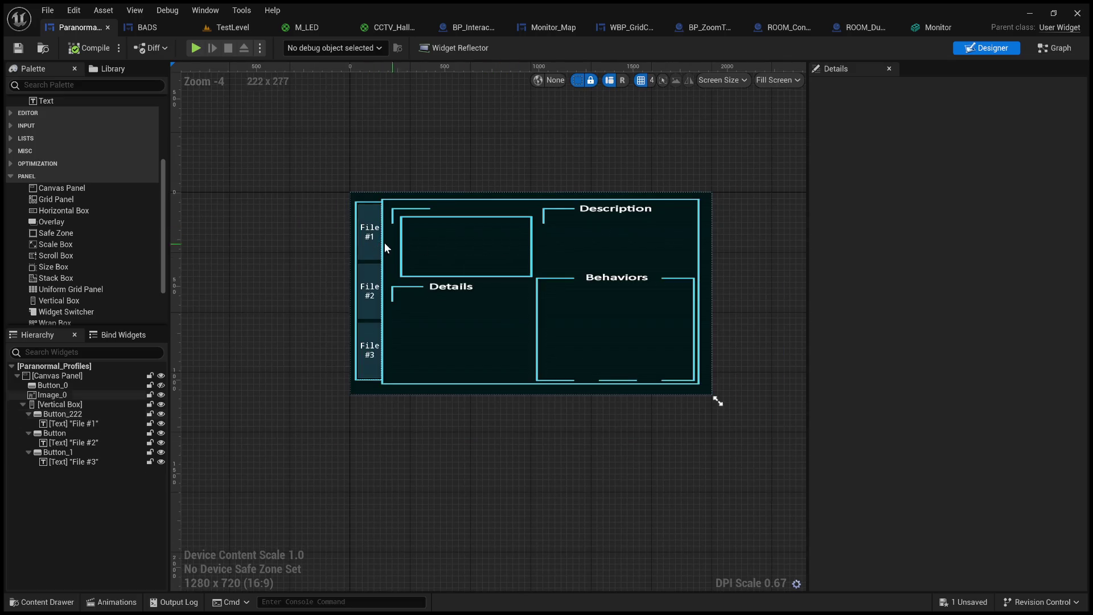
left_click(227, 32)
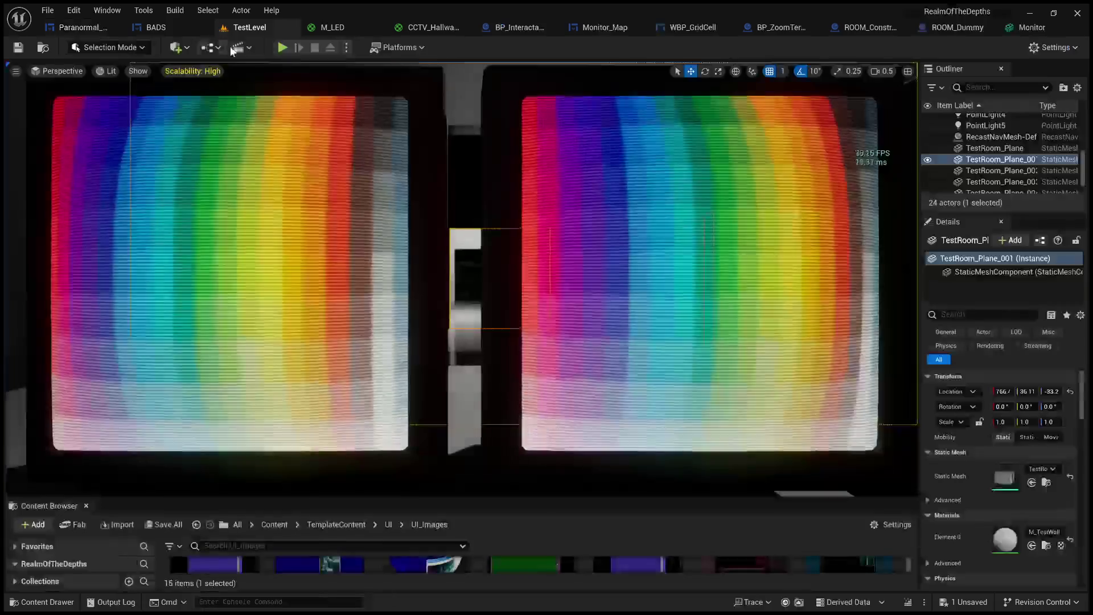
key("alt+p")
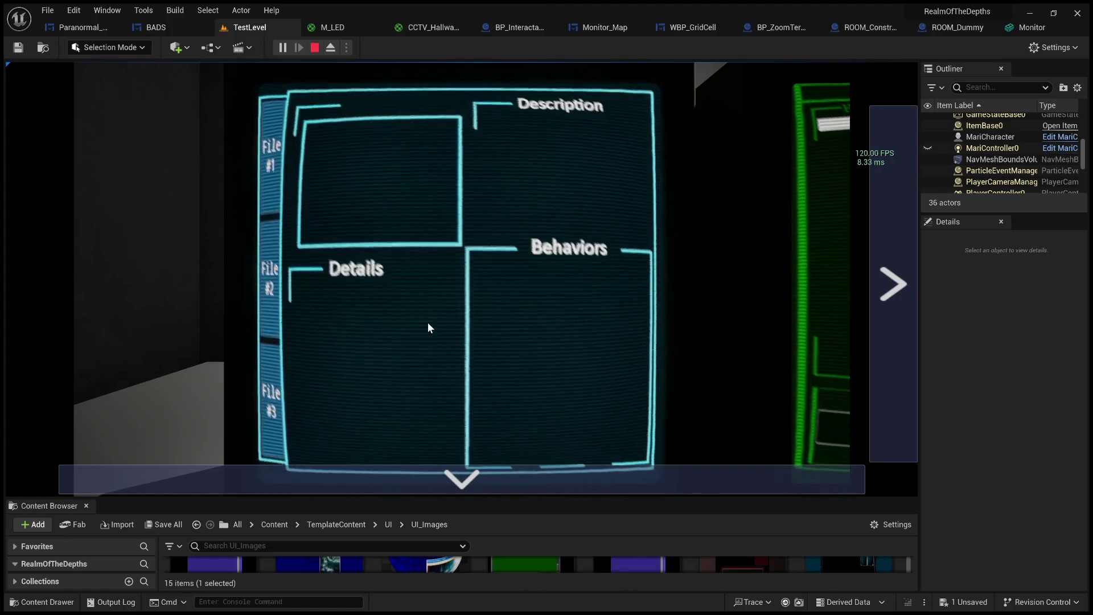
key("F11")
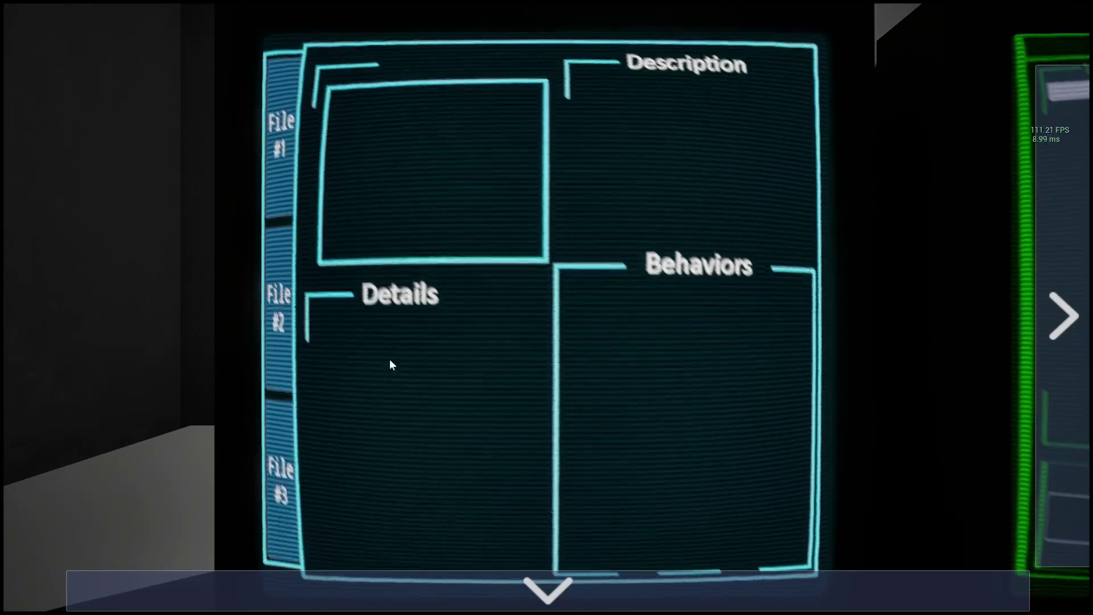
key("Escape")
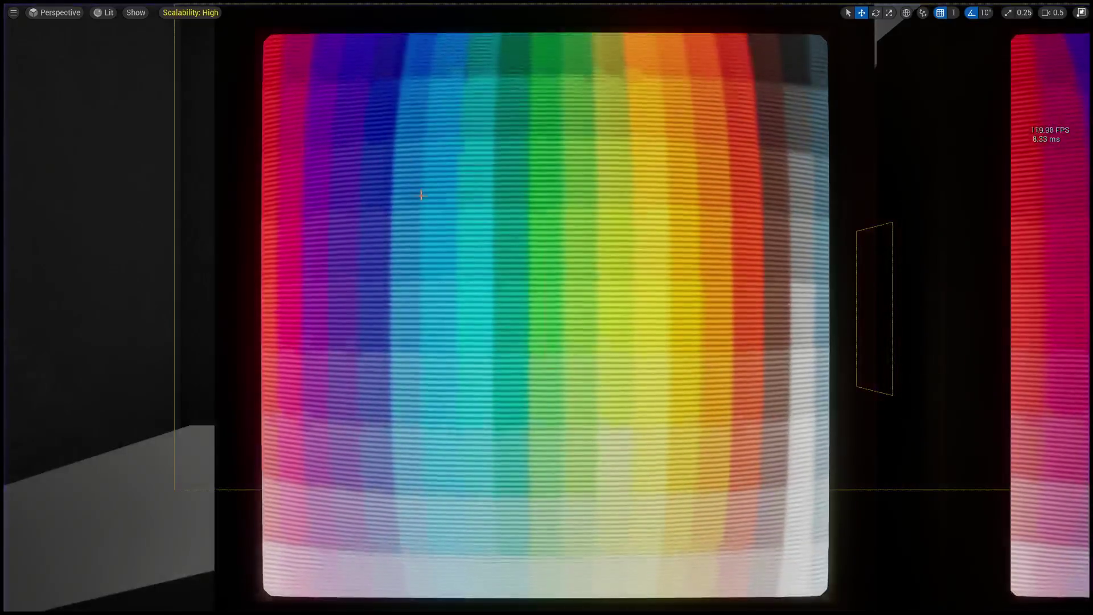
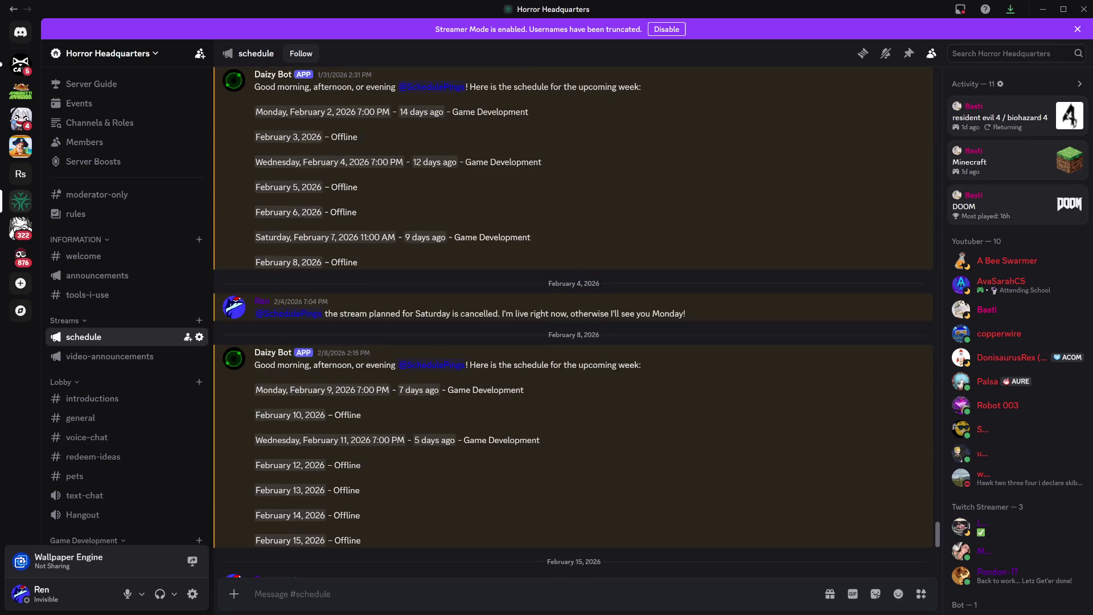
Scroll #schedule to the February 16–22 post and briefly highlight the Saturday February 21 line.
scroll(574, 307, "down", 5)
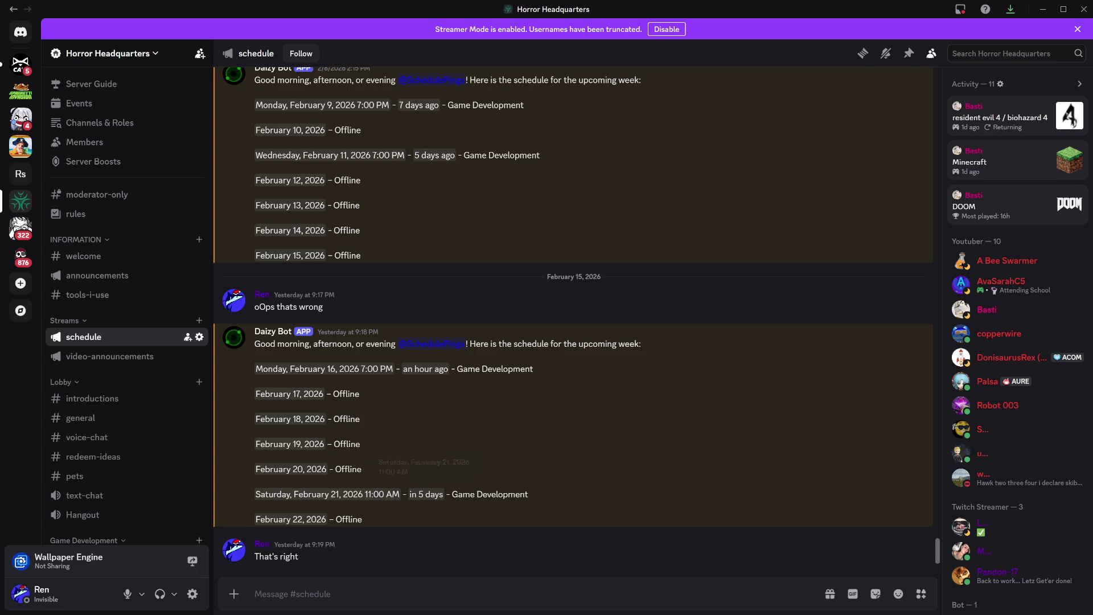
left_click_drag(257, 495, 534, 496)
left_click(607, 506)
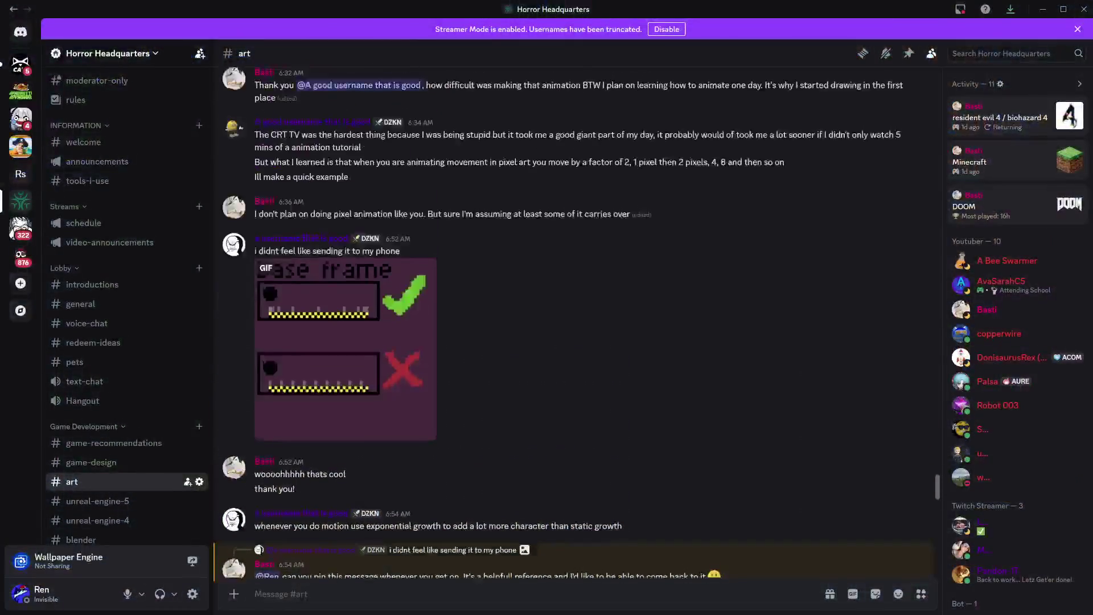
Highlight the pixel-art movement tip in #art, read down to the newest messages, then minimize Discord.
scroll(517, 384, "up", 2)
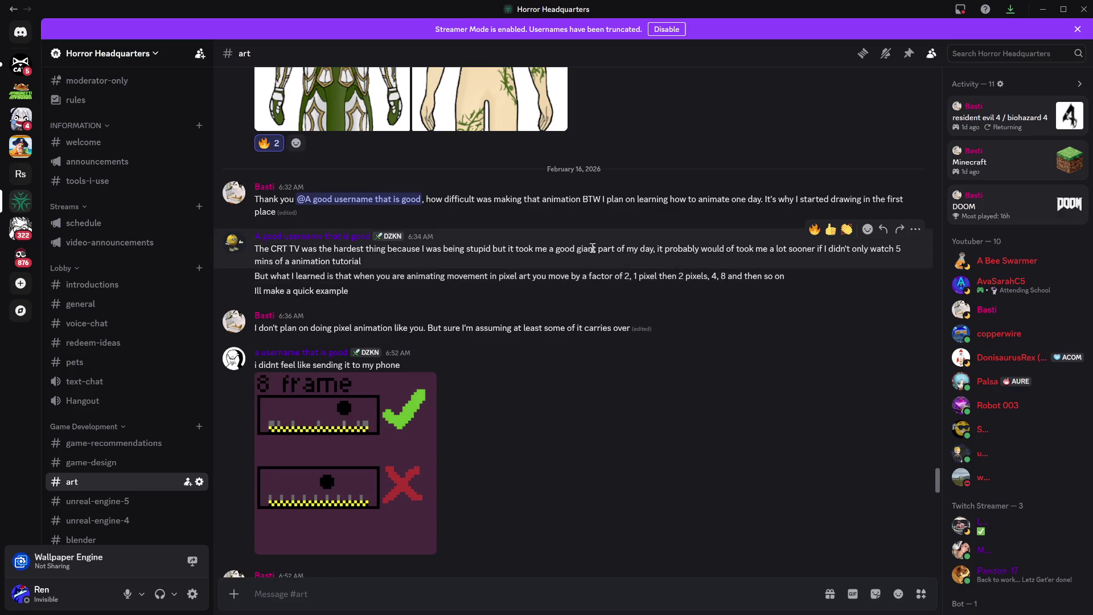
left_click_drag(307, 276, 768, 277)
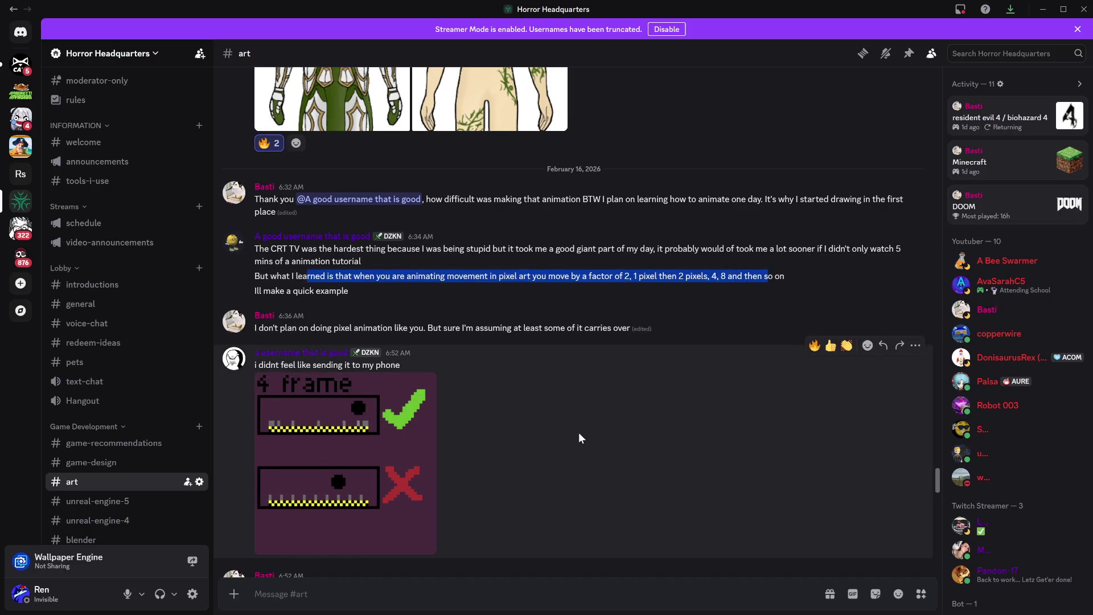
scroll(543, 432, "down", 2)
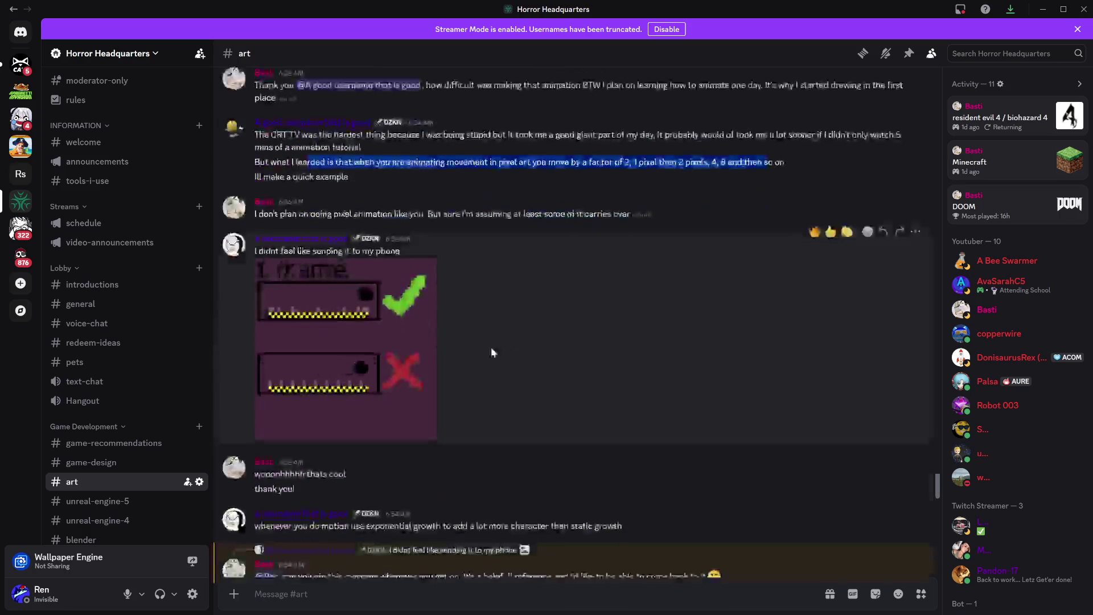
scroll(559, 394, "down", 4)
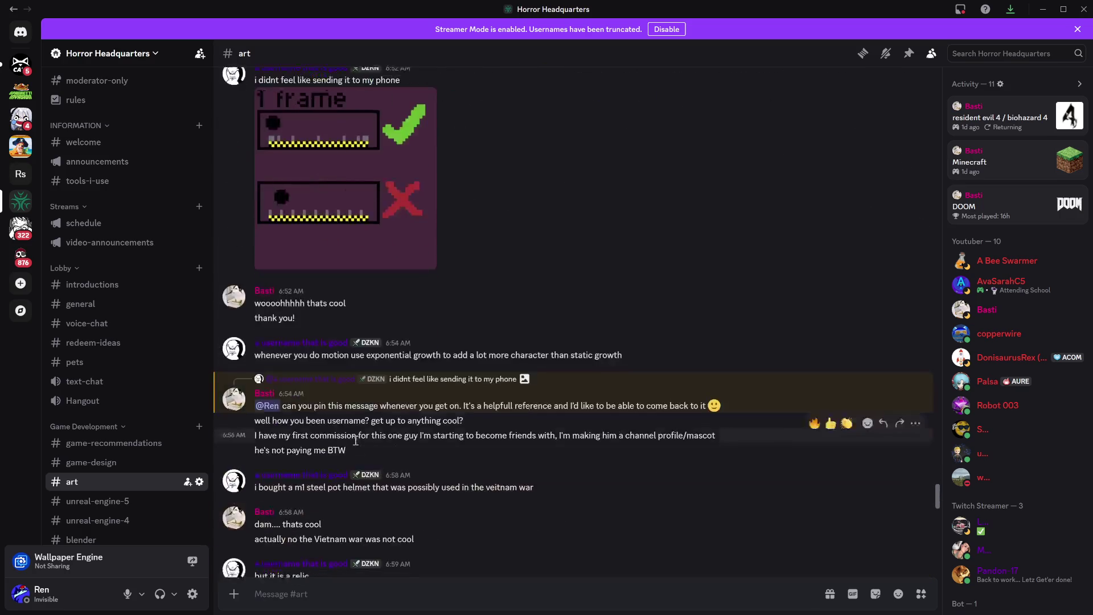
scroll(575, 466, "down", 5)
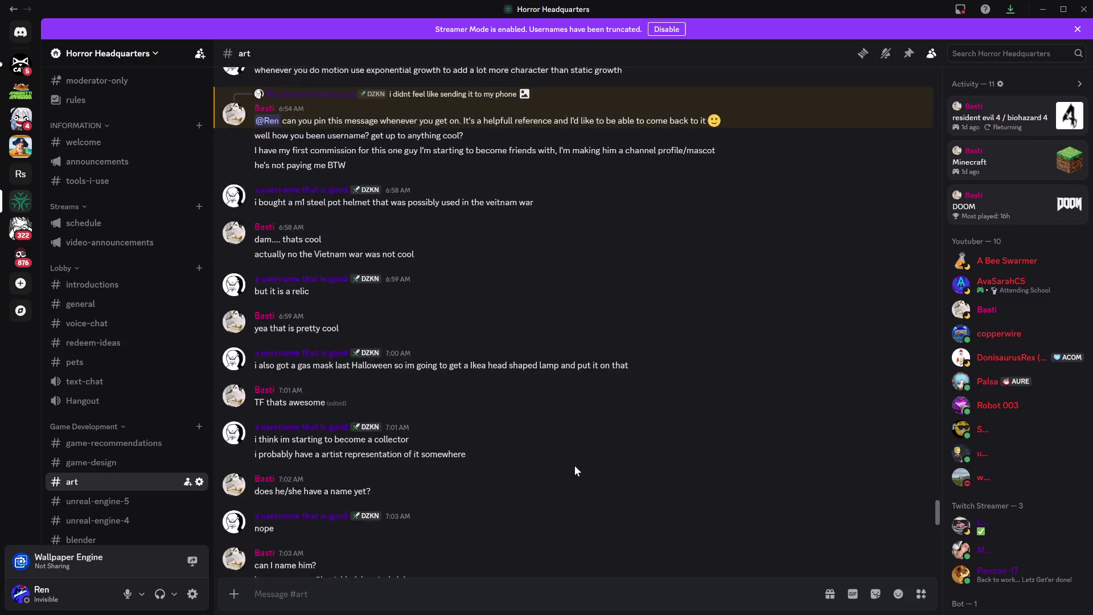
scroll(575, 466, "down", 10)
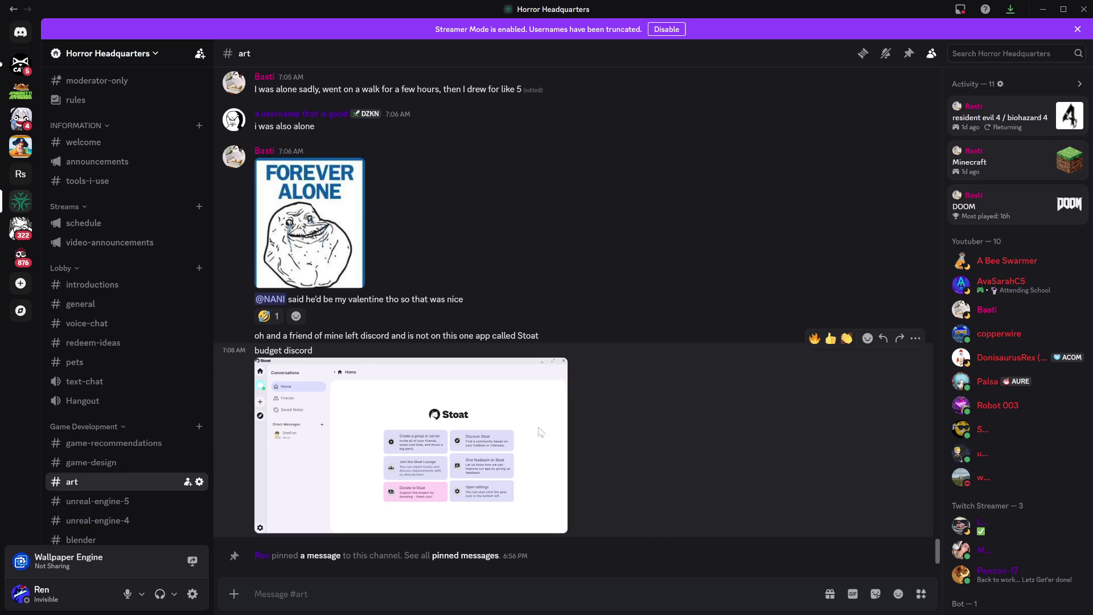
left_click(1037, 16)
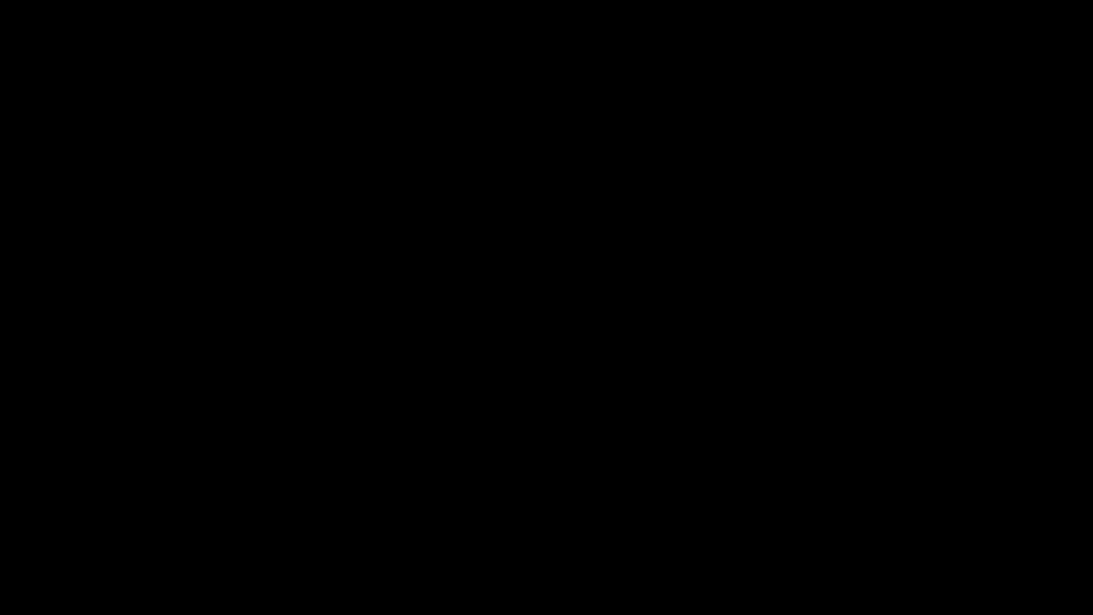